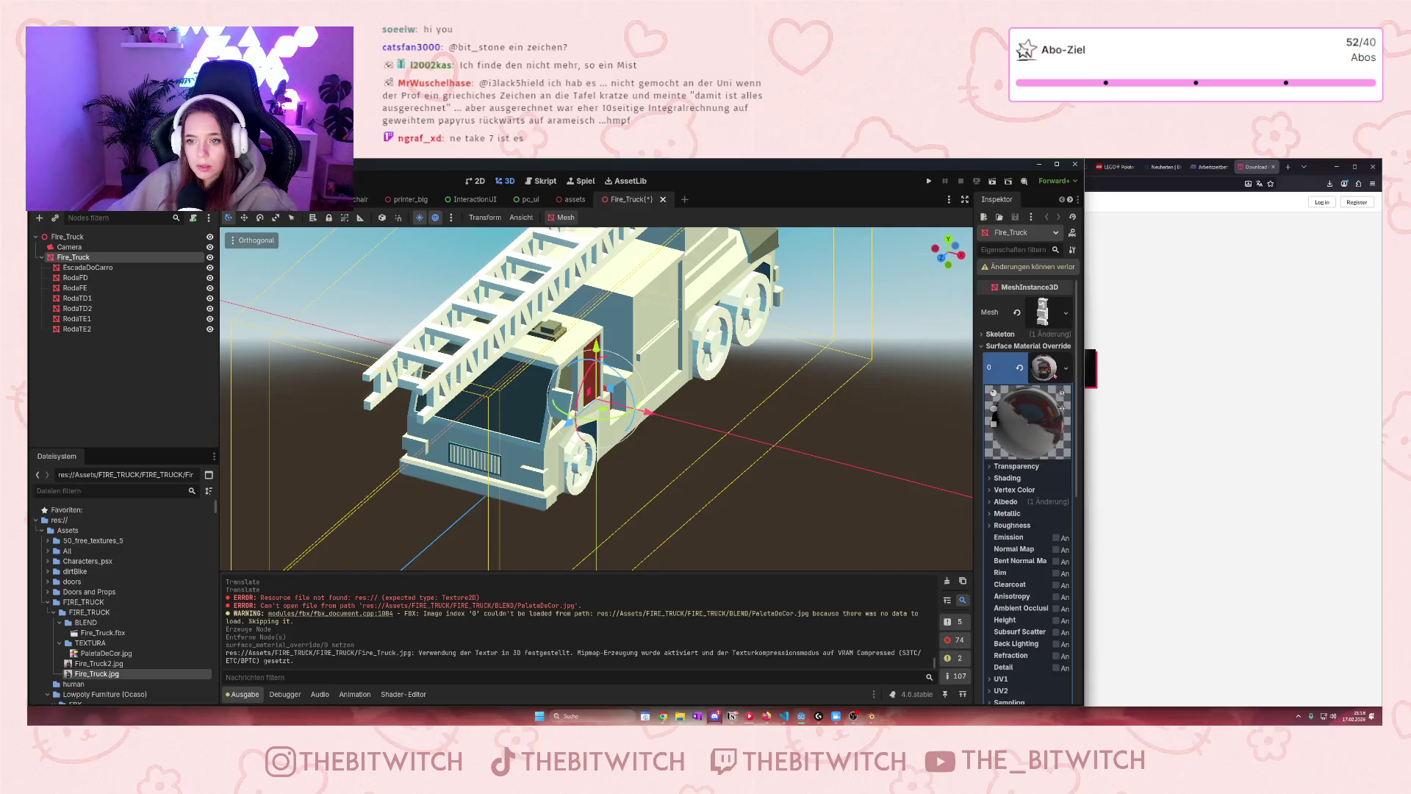
# Clear Fire_Truck's material override and set Fire_Truck.jpg as the body mesh's Surface 0 material
pyautogui.click(1067, 368)
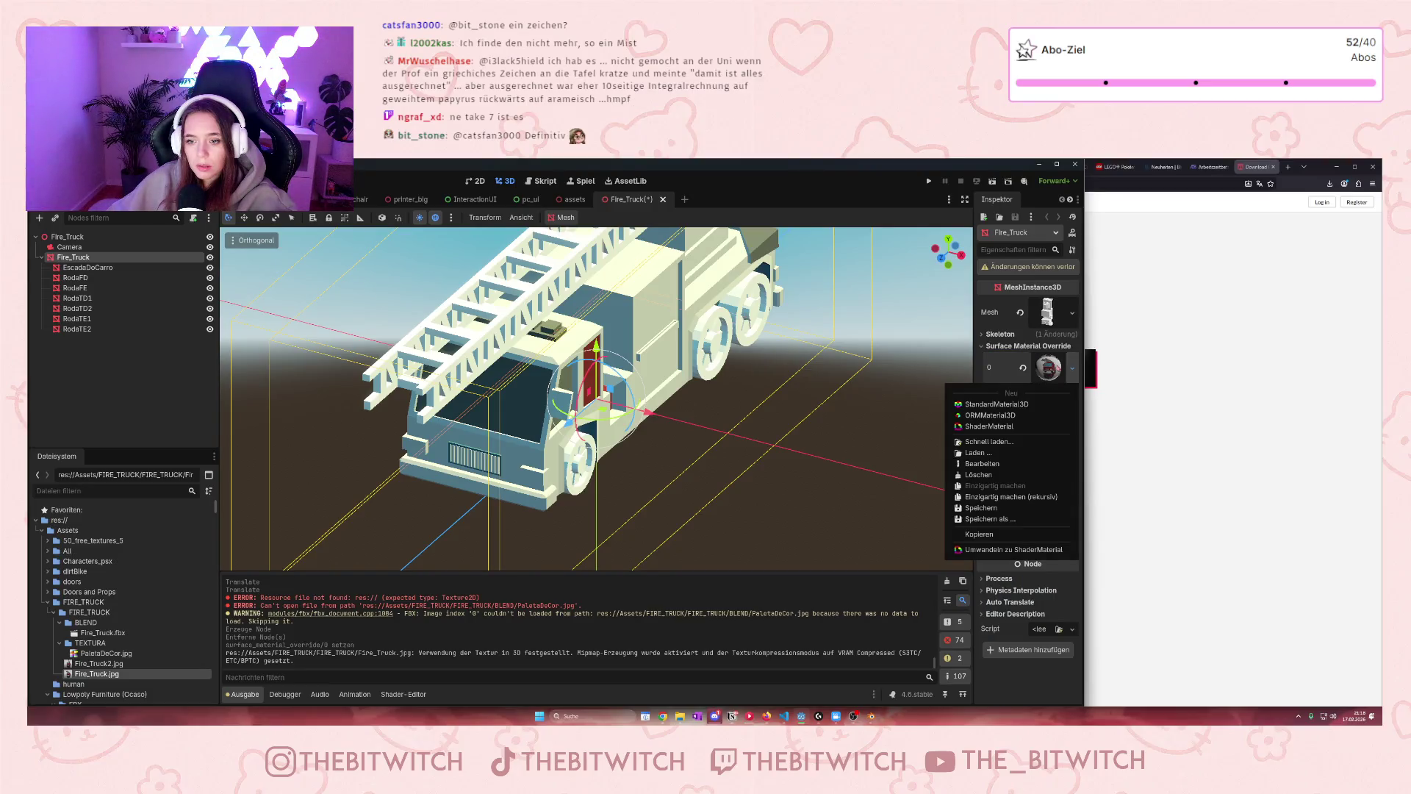
pyautogui.click(978, 475)
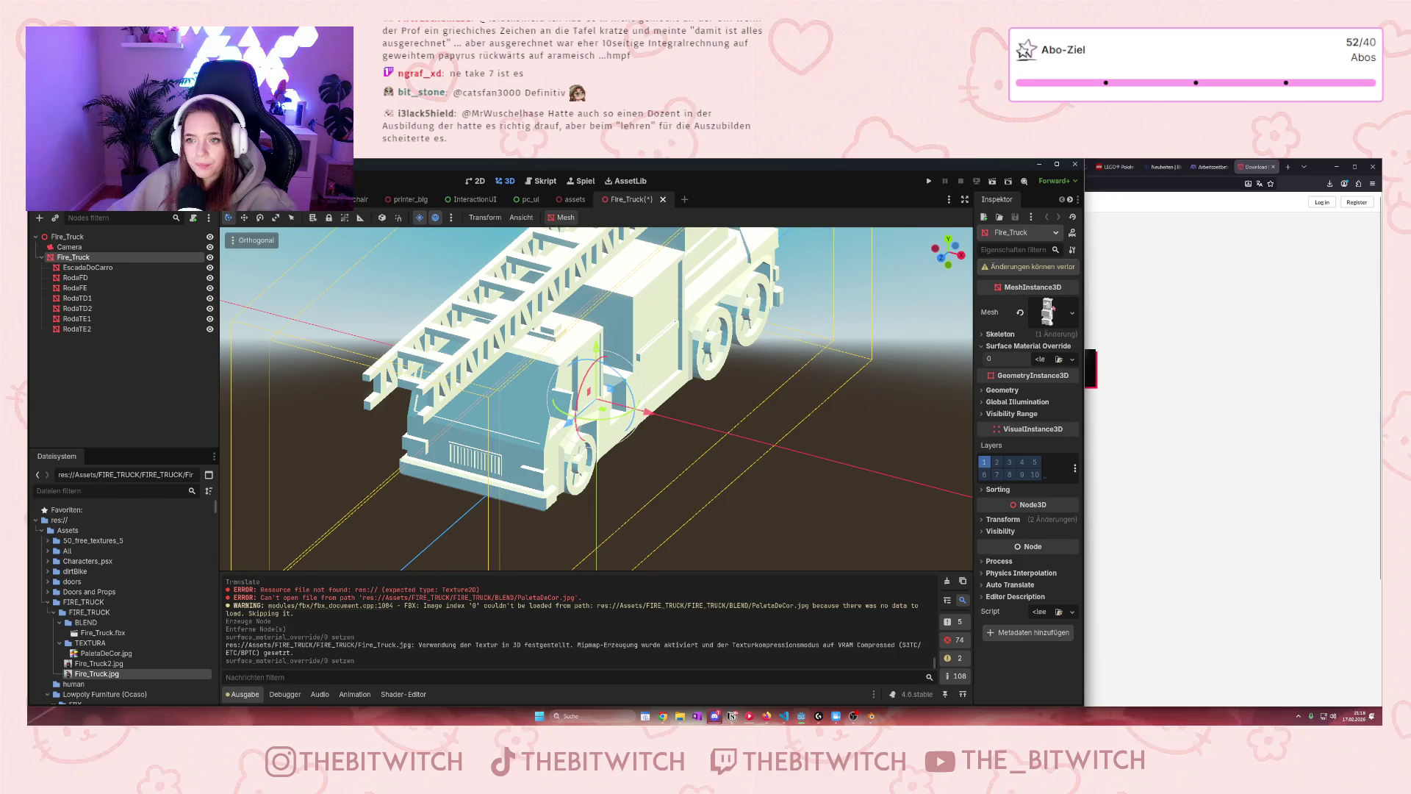
pyautogui.click(1047, 312)
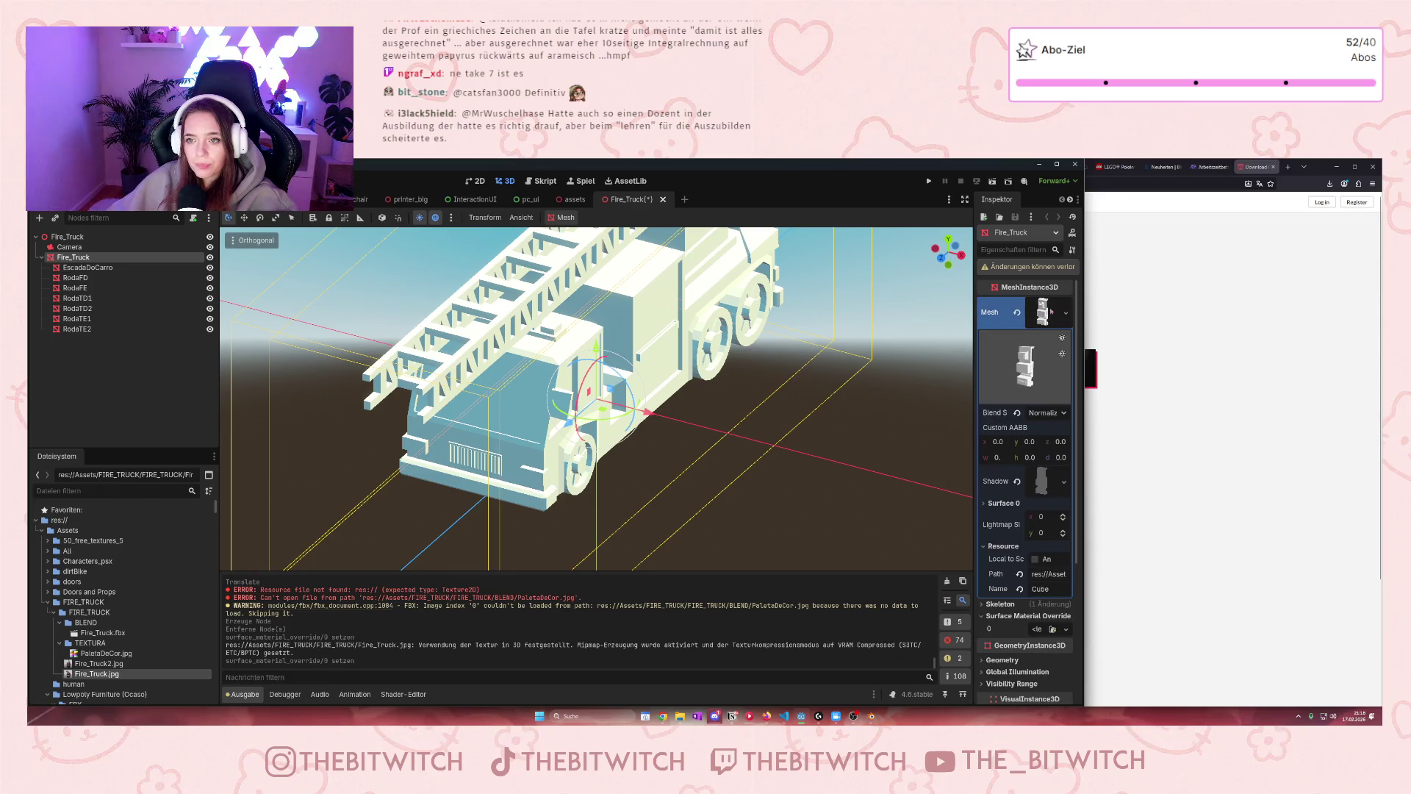
pyautogui.click(985, 503)
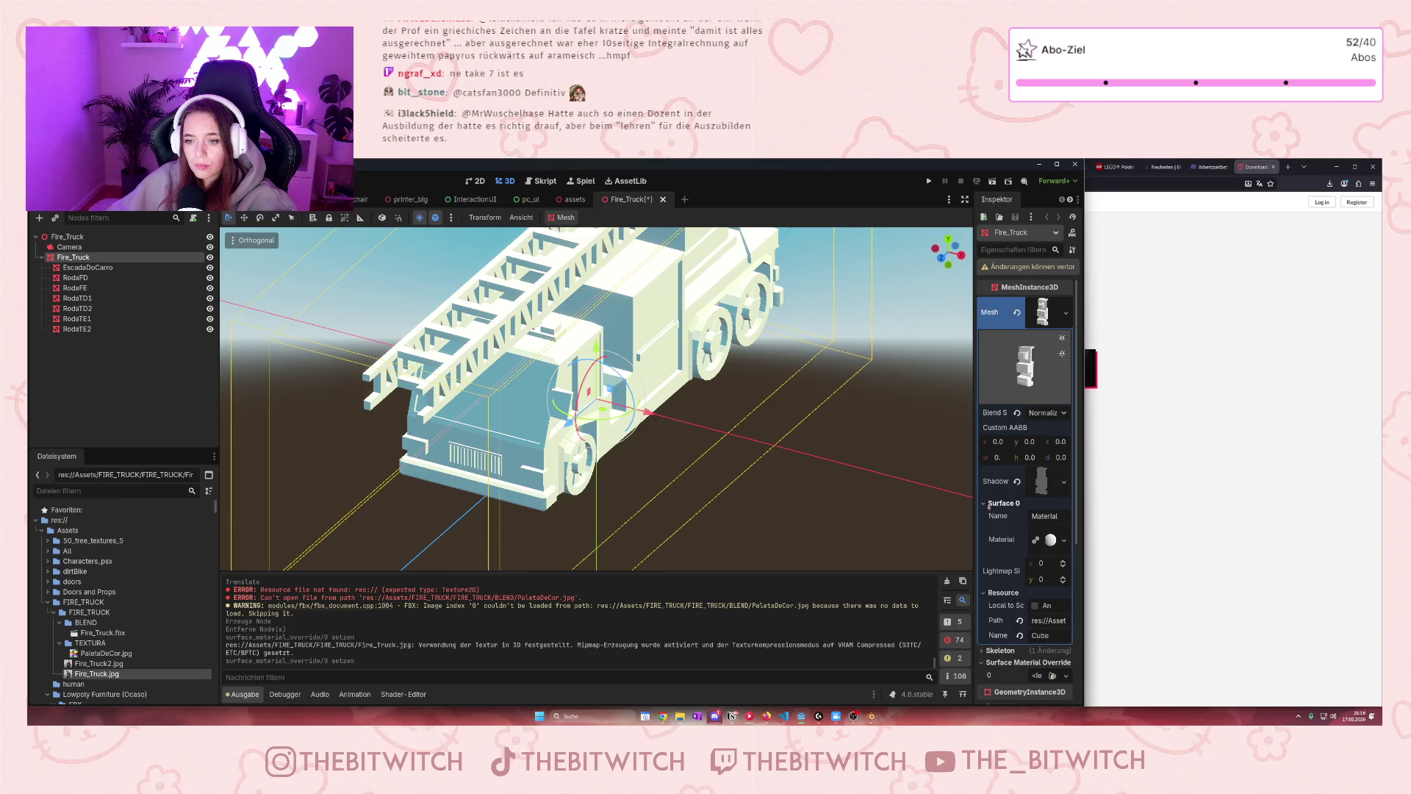
pyautogui.scroll(-1, 1025, 478)
pyautogui.moveTo(99, 673)
pyautogui.mouseDown()
pyautogui.moveTo(279, 562)
pyautogui.moveTo(1058, 488)
pyautogui.moveTo(1047, 494)
pyautogui.mouseUp()
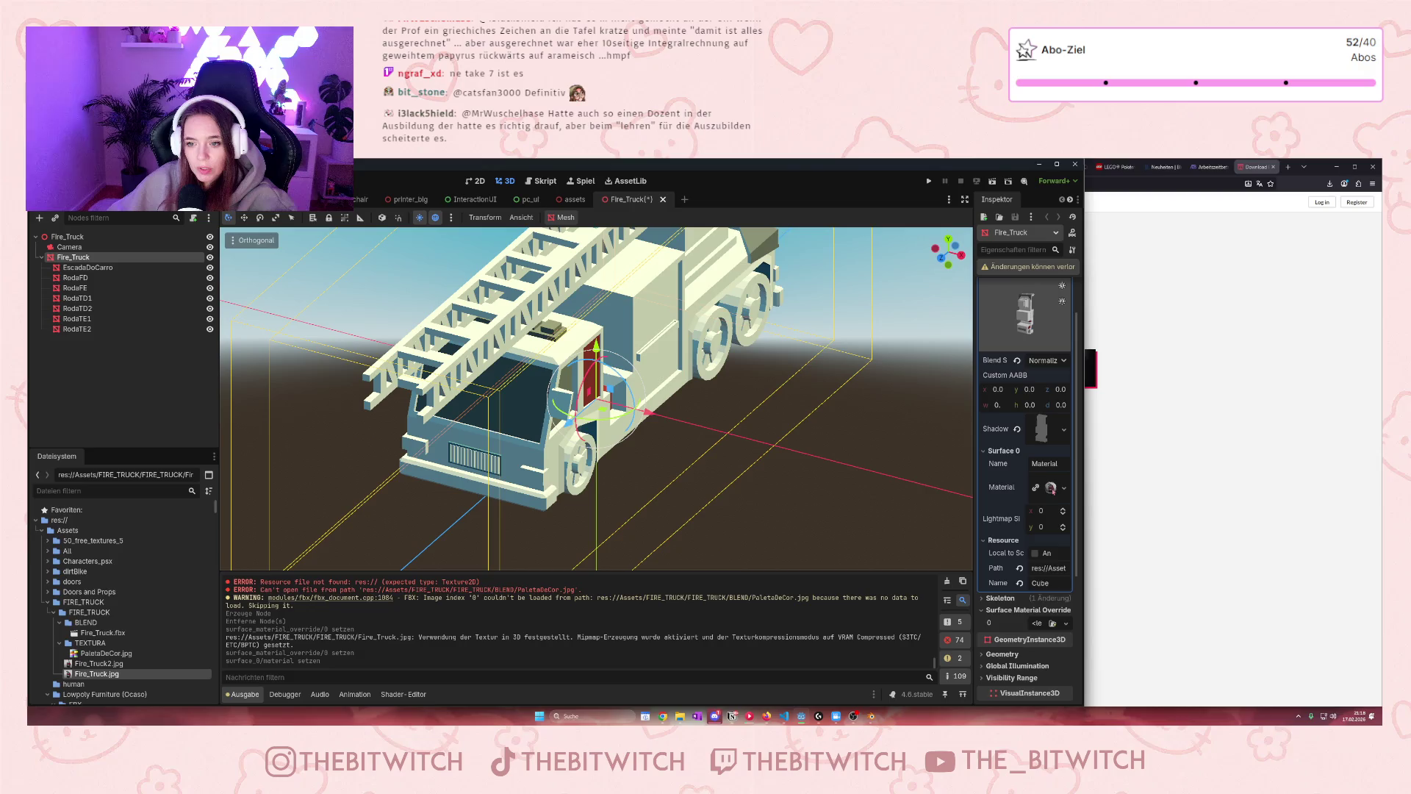
pyautogui.click(1050, 487)
pyautogui.click(1063, 488)
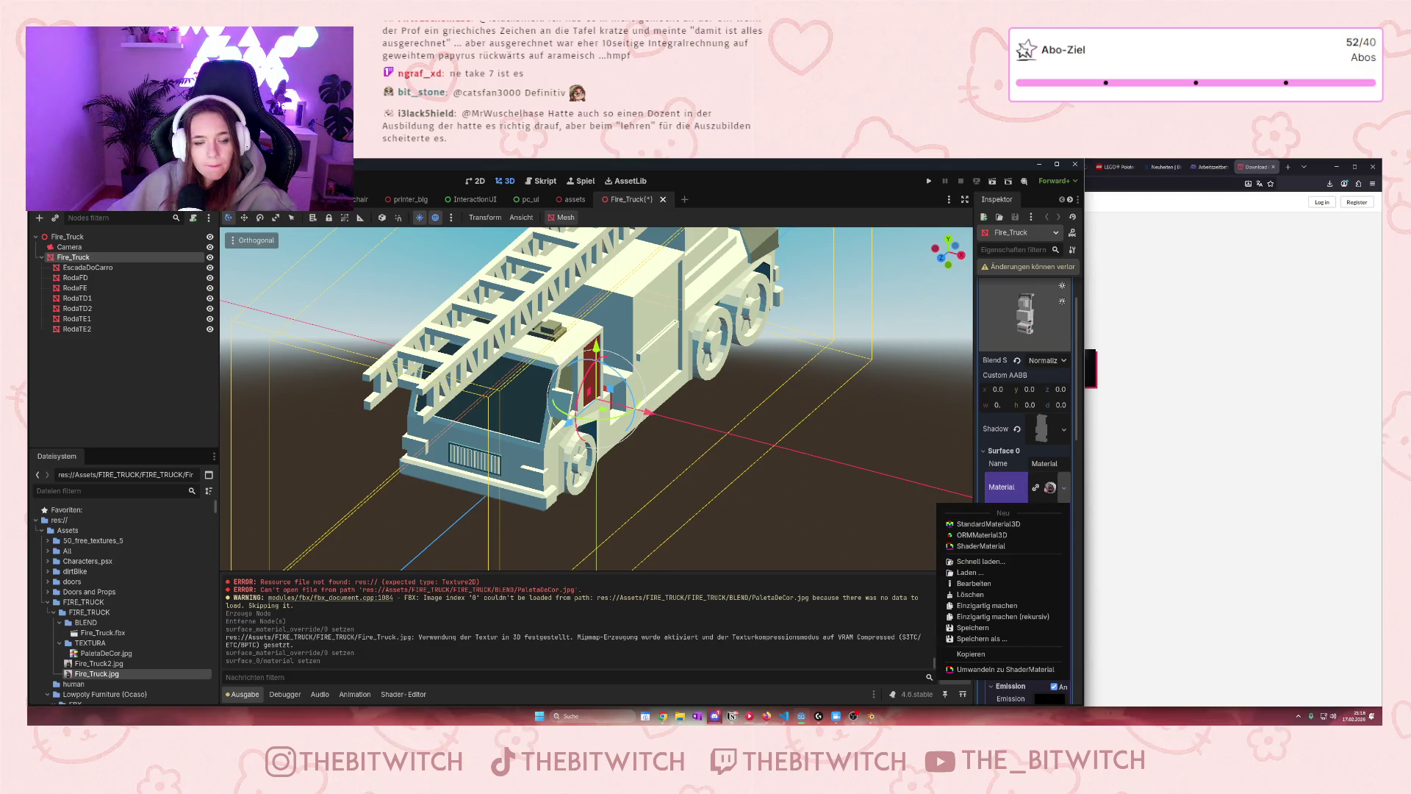
pyautogui.click(98, 269)
# Set Fire_Truck.jpg as the Surface 0 material of the EscadaDoCarro ladder mesh
pyautogui.click(92, 267)
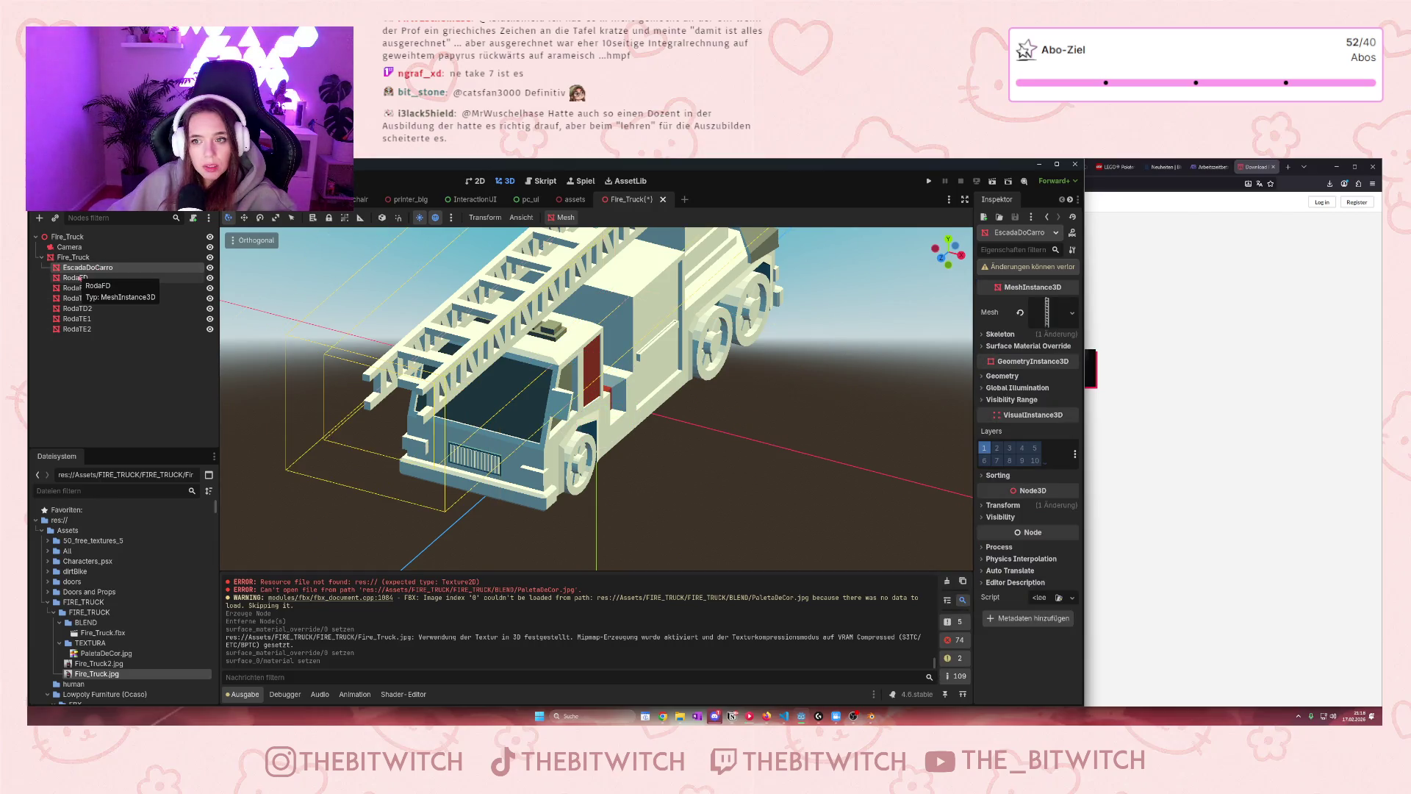
pyautogui.click(77, 277)
pyautogui.click(88, 267)
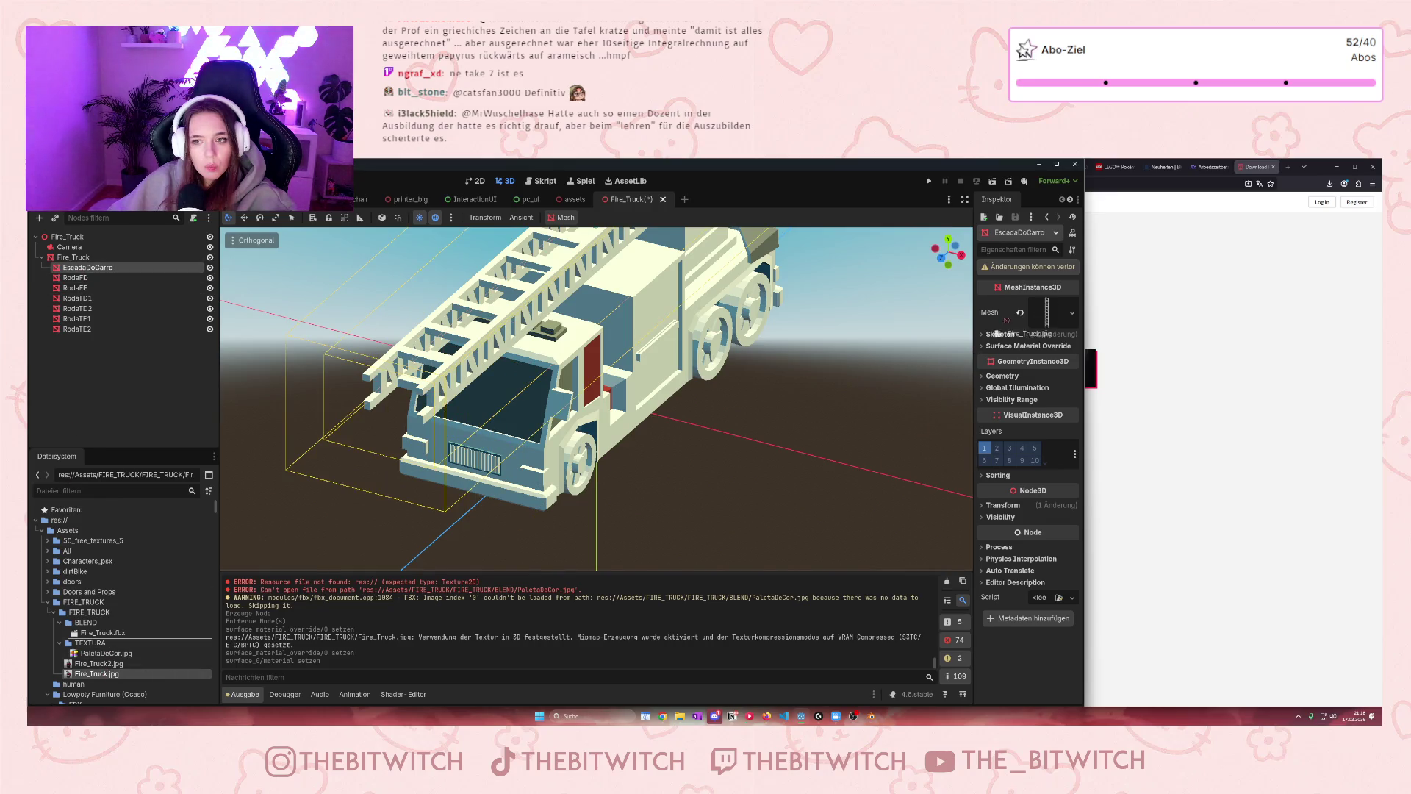
pyautogui.click(1048, 314)
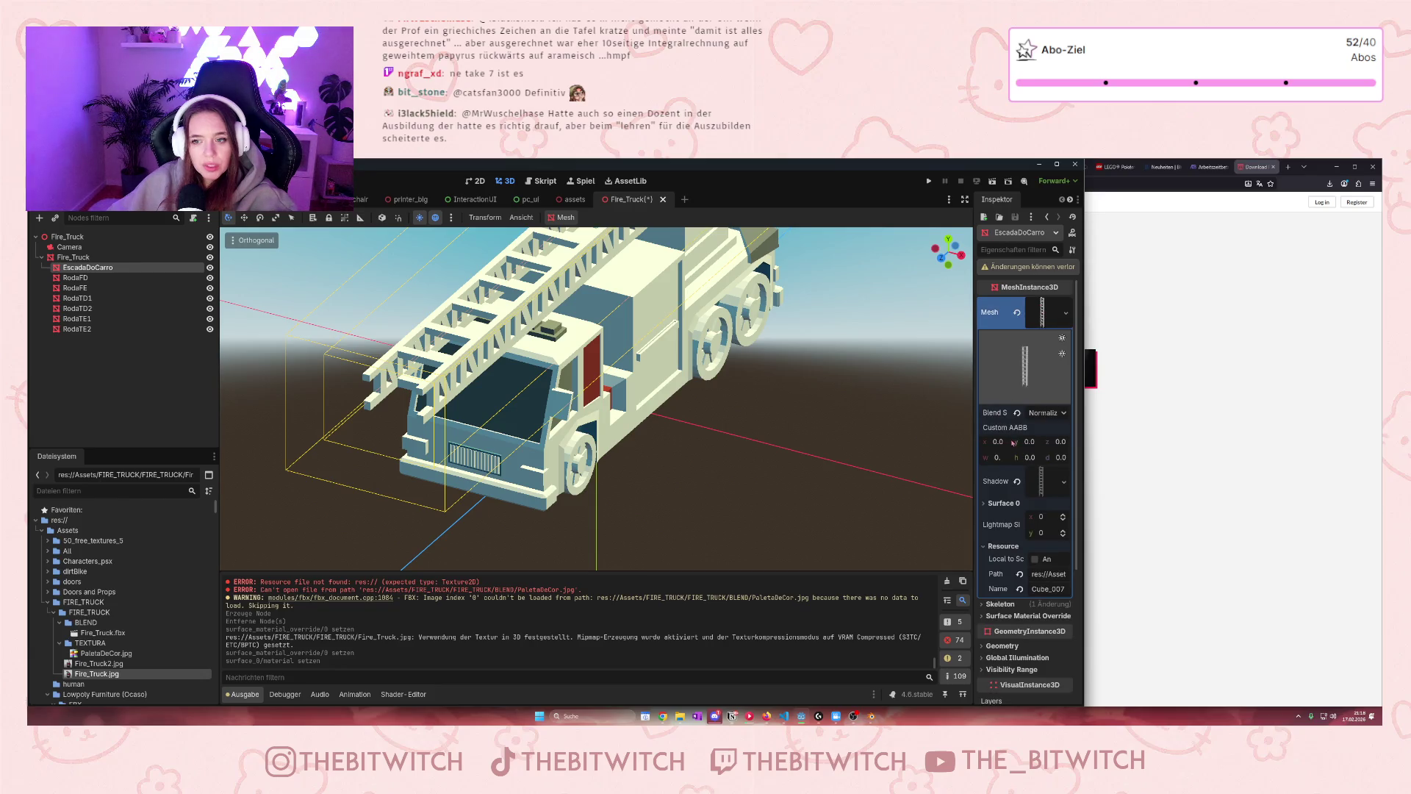
pyautogui.click(997, 504)
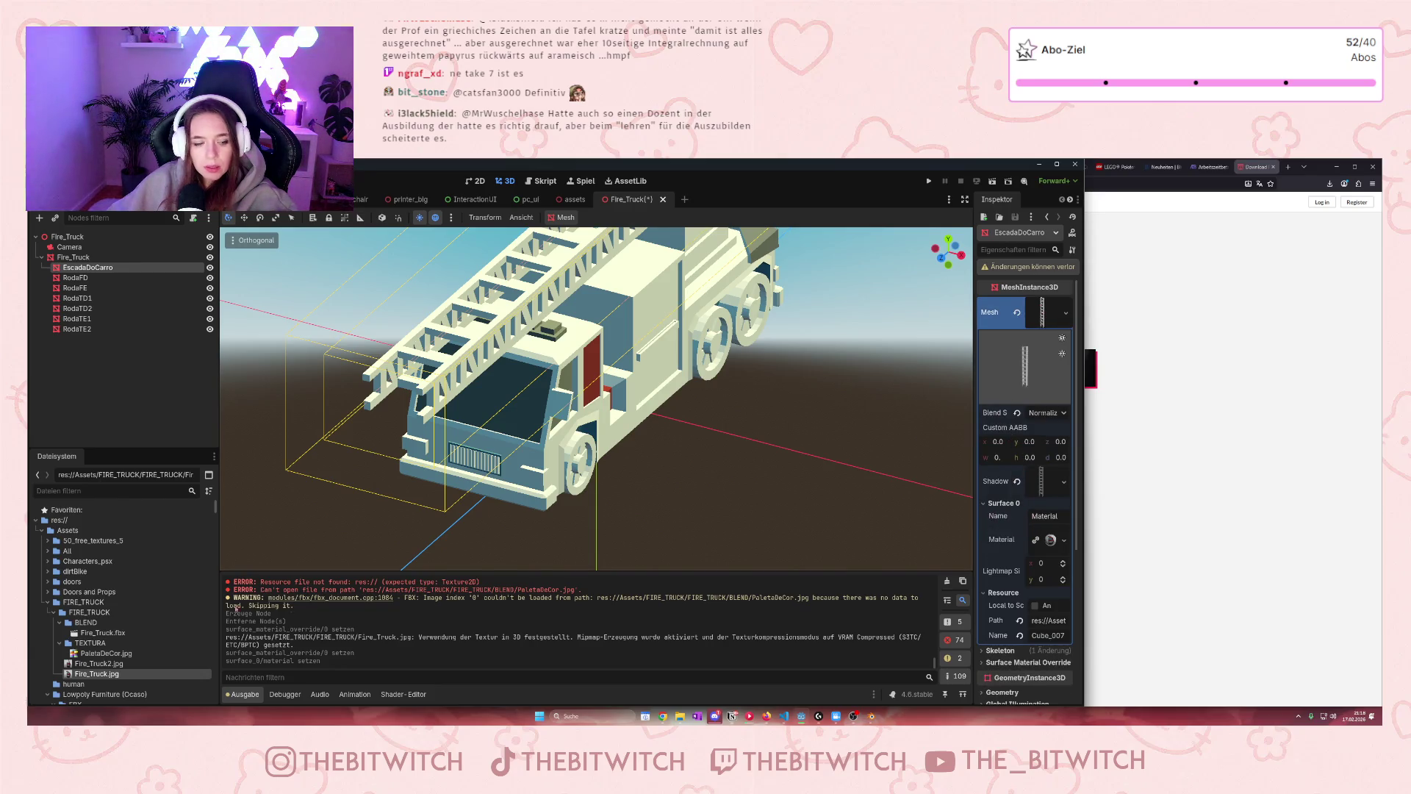
pyautogui.moveTo(103, 674)
pyautogui.mouseDown()
pyautogui.moveTo(1050, 562)
pyautogui.moveTo(1047, 542)
pyautogui.mouseUp()
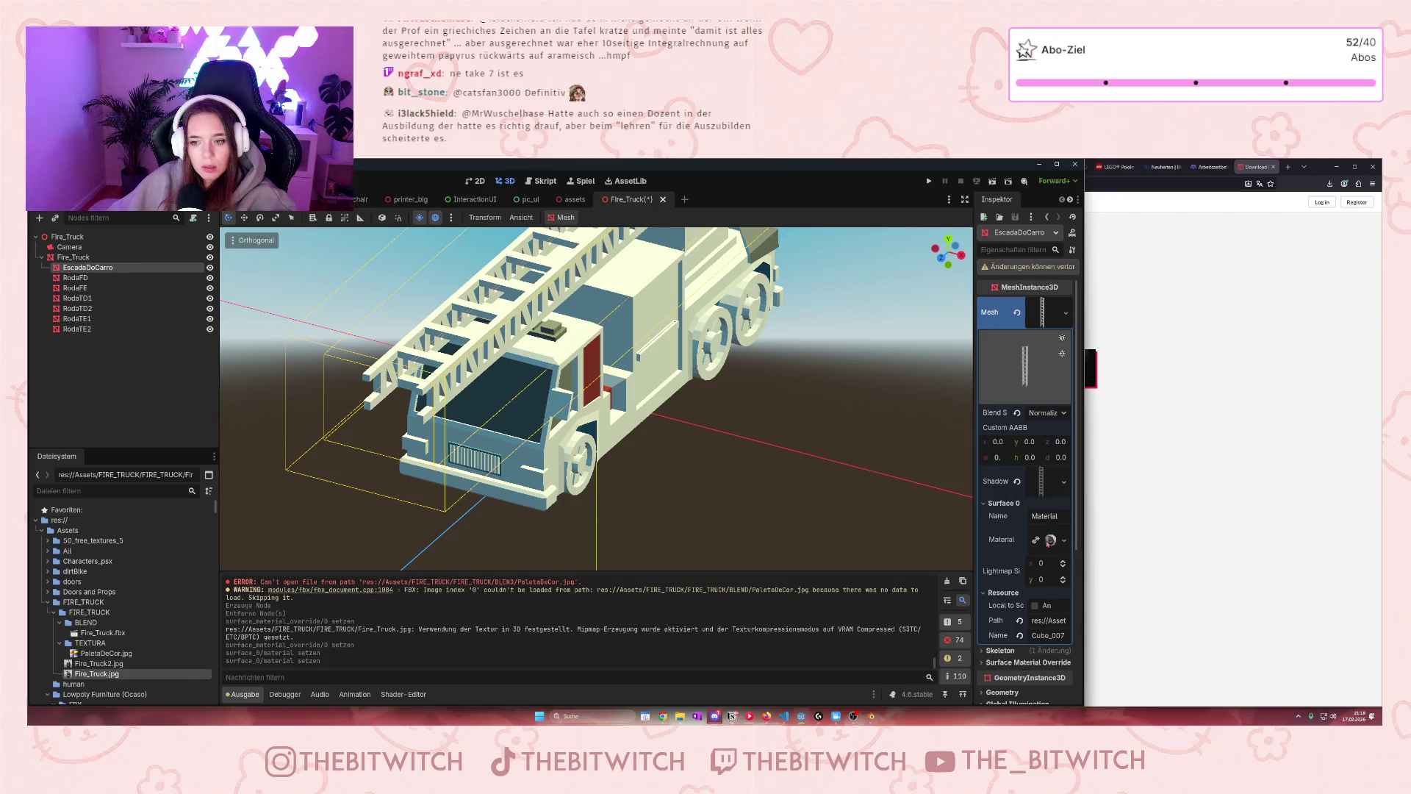
pyautogui.scroll(-5, 529, 513)
pyautogui.scroll(5, 529, 513)
# Check the wheel nodes, then delete the Camera node from the scene
pyautogui.click(88, 329)
pyautogui.click(87, 318)
pyautogui.click(84, 298)
pyautogui.click(81, 287)
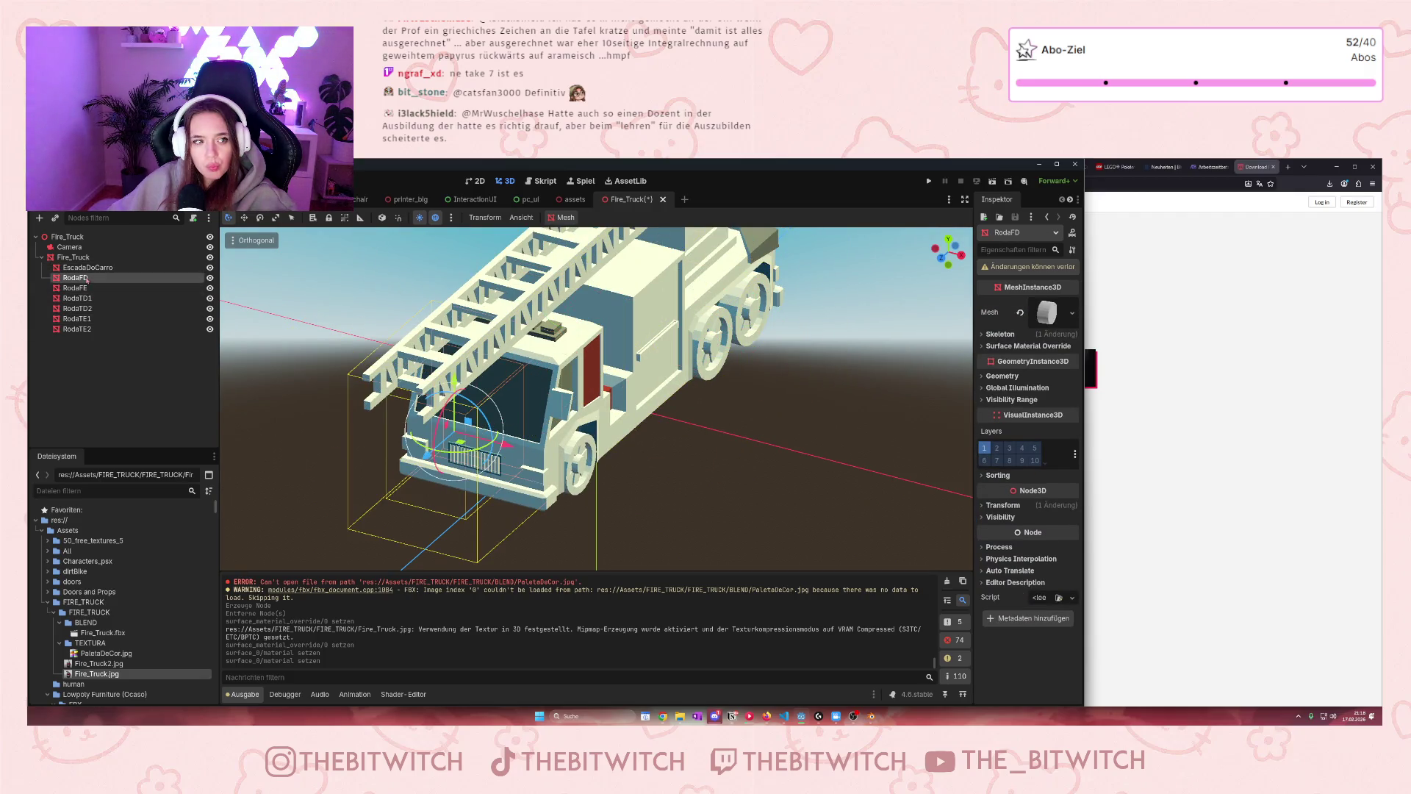
pyautogui.click(99, 267)
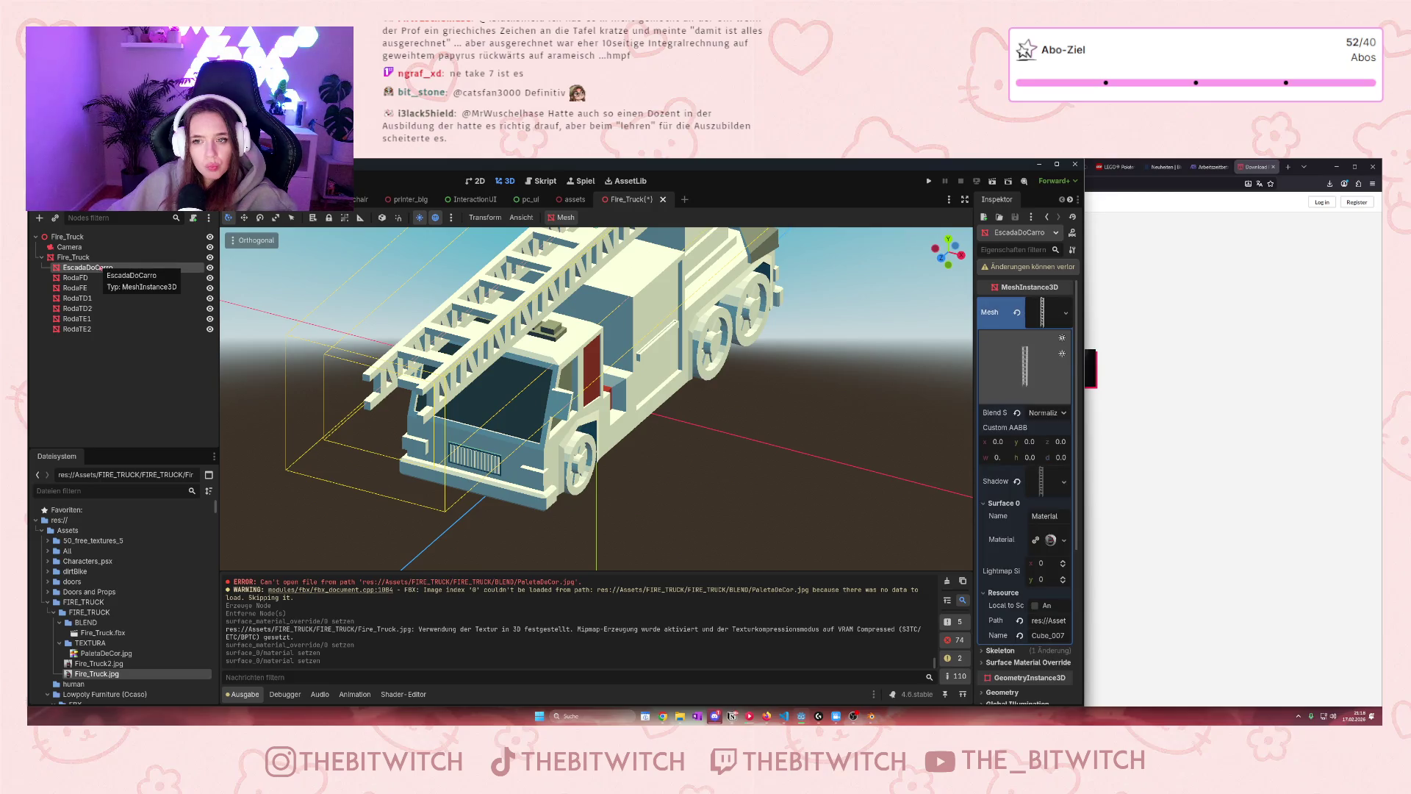
pyautogui.click(73, 247)
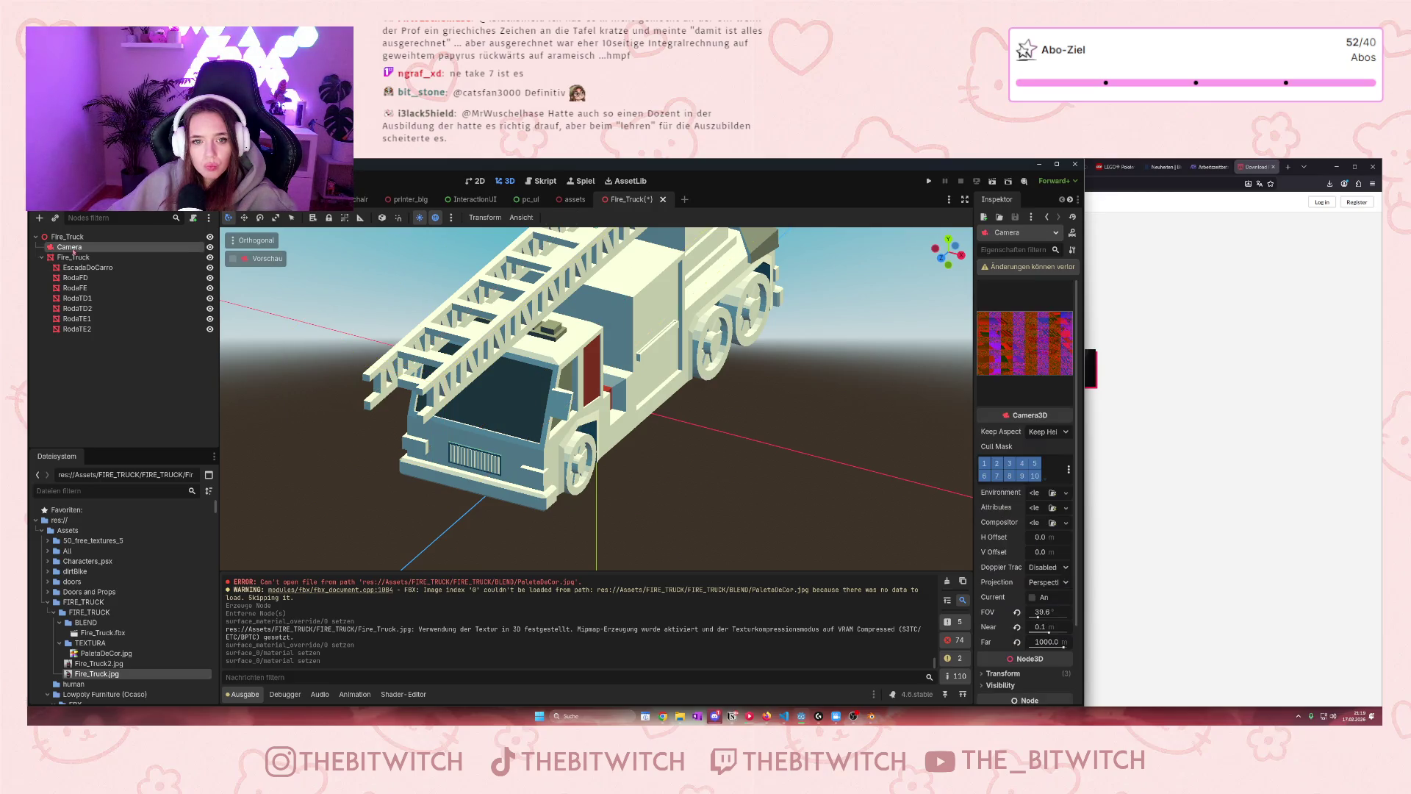
pyautogui.click(77, 238)
pyautogui.click(86, 278)
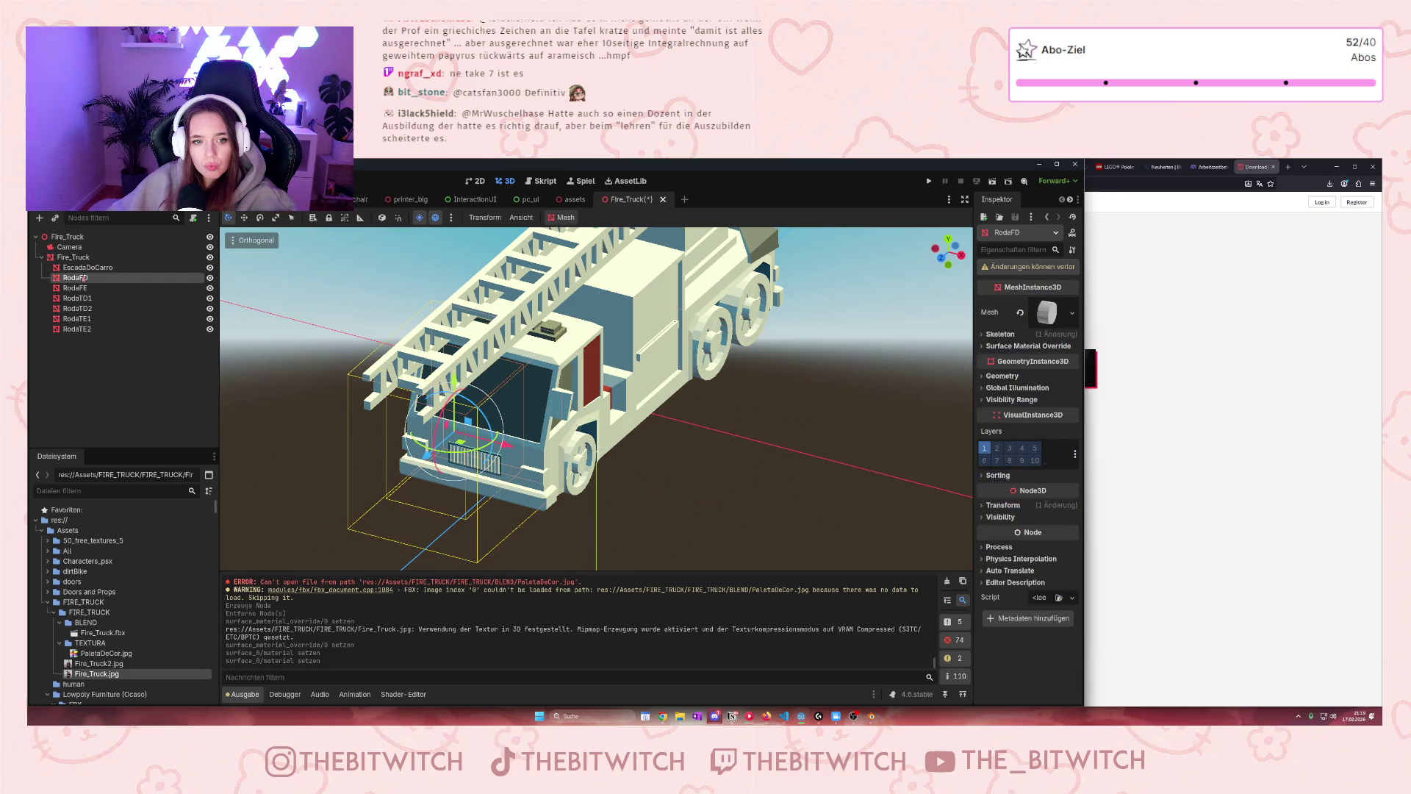
pyautogui.click(85, 278)
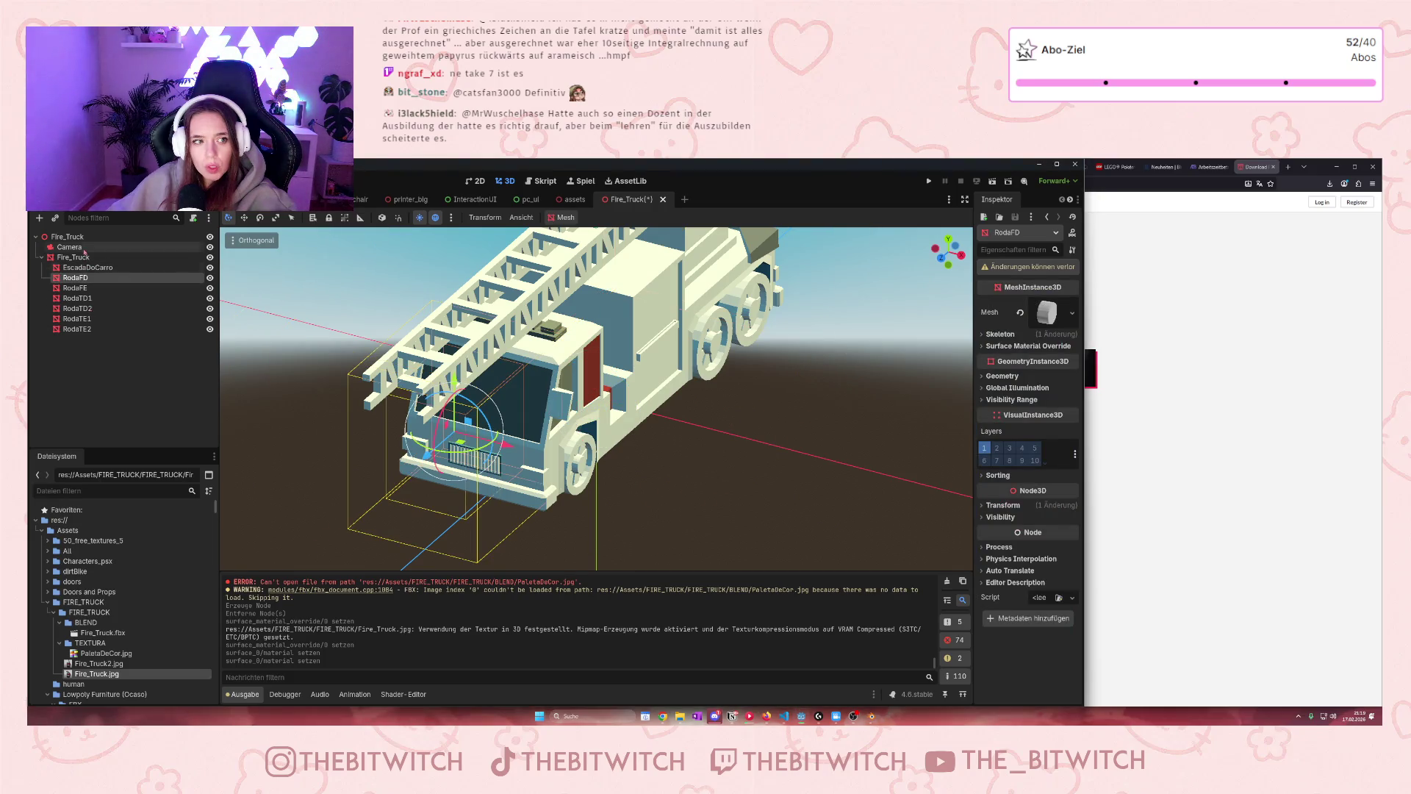
pyautogui.click(70, 247)
pyautogui.press('Delete')
pyautogui.click(676, 450)
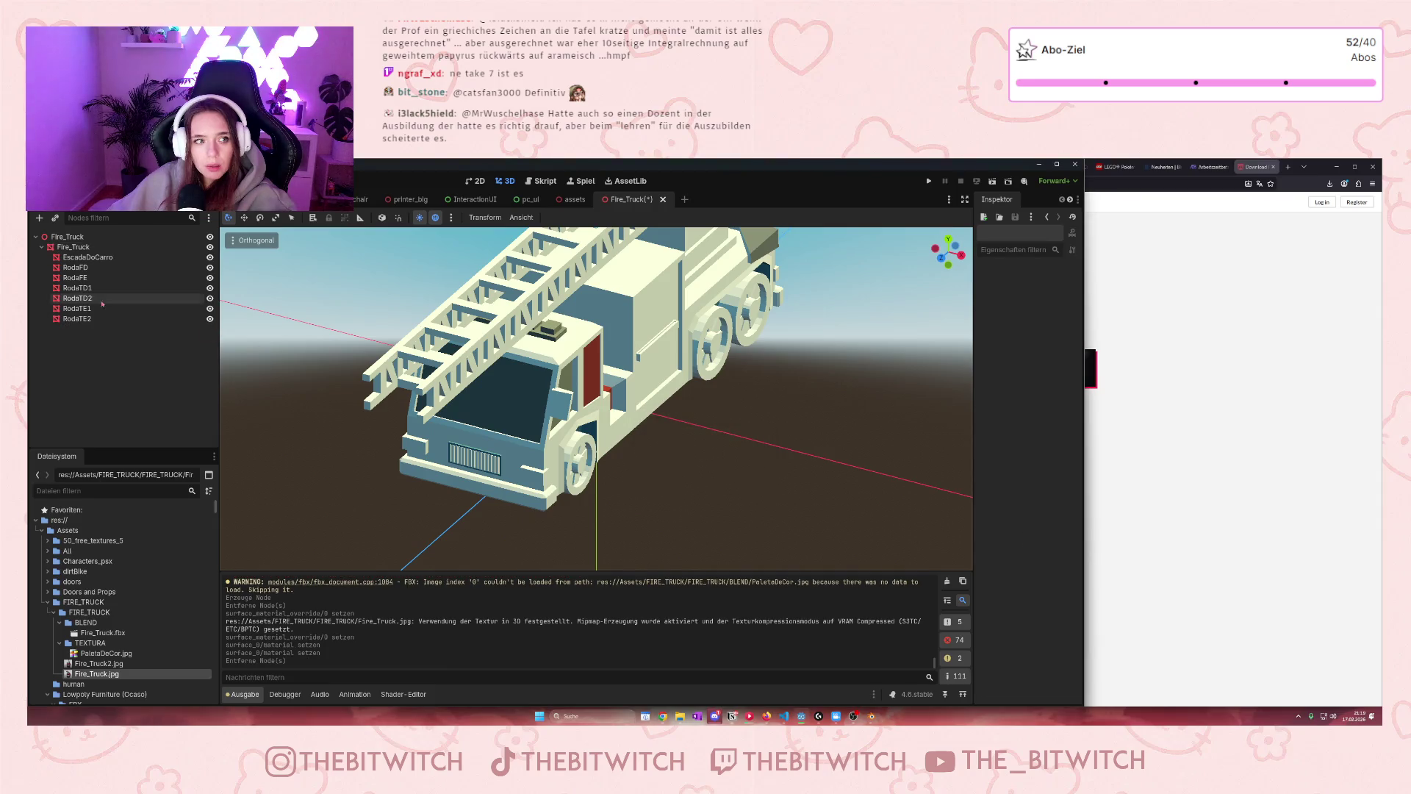
# Give the RodaTD2 wheel a Fire_Truck.jpg surface material override in slot 0
pyautogui.click(74, 268)
pyautogui.click(74, 258)
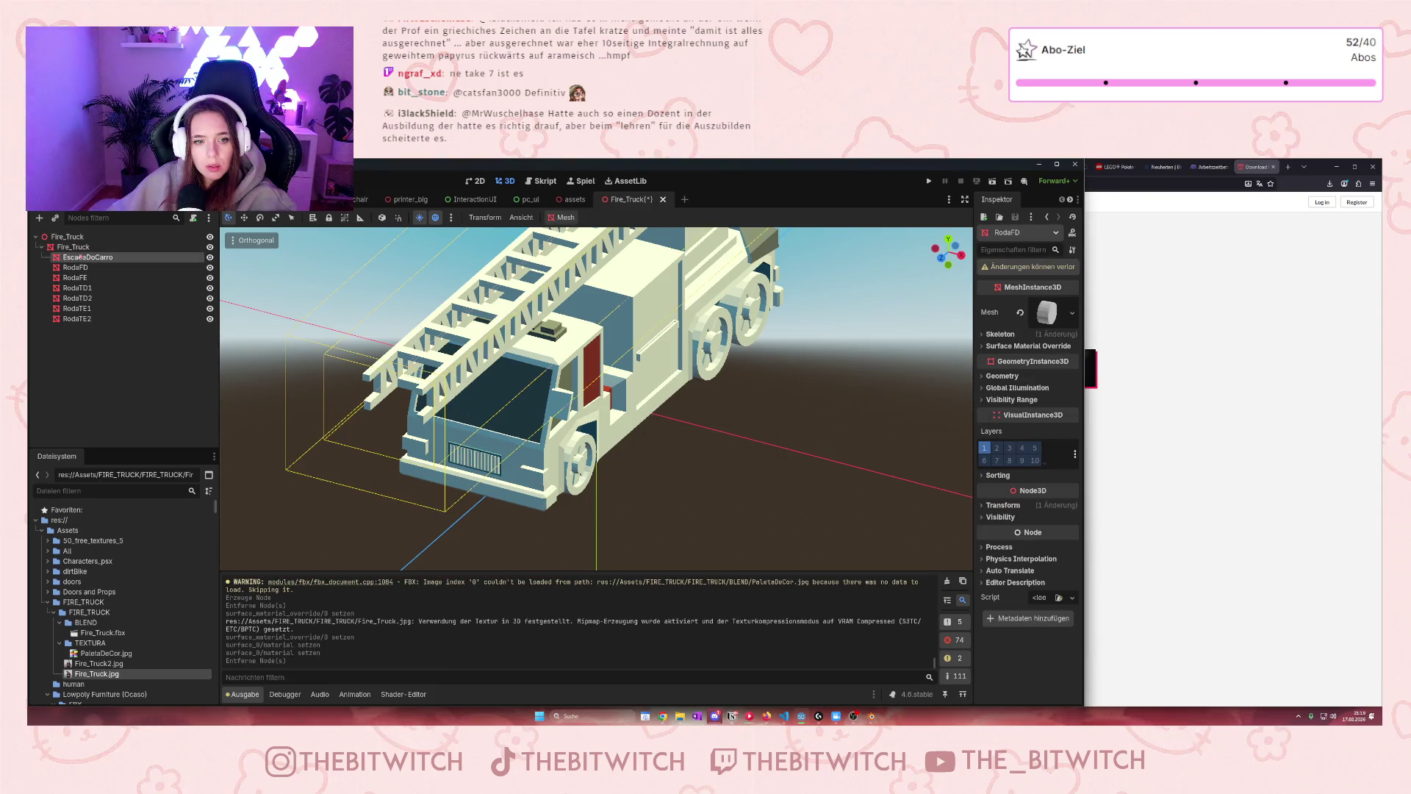
pyautogui.scroll(-4, 525, 359)
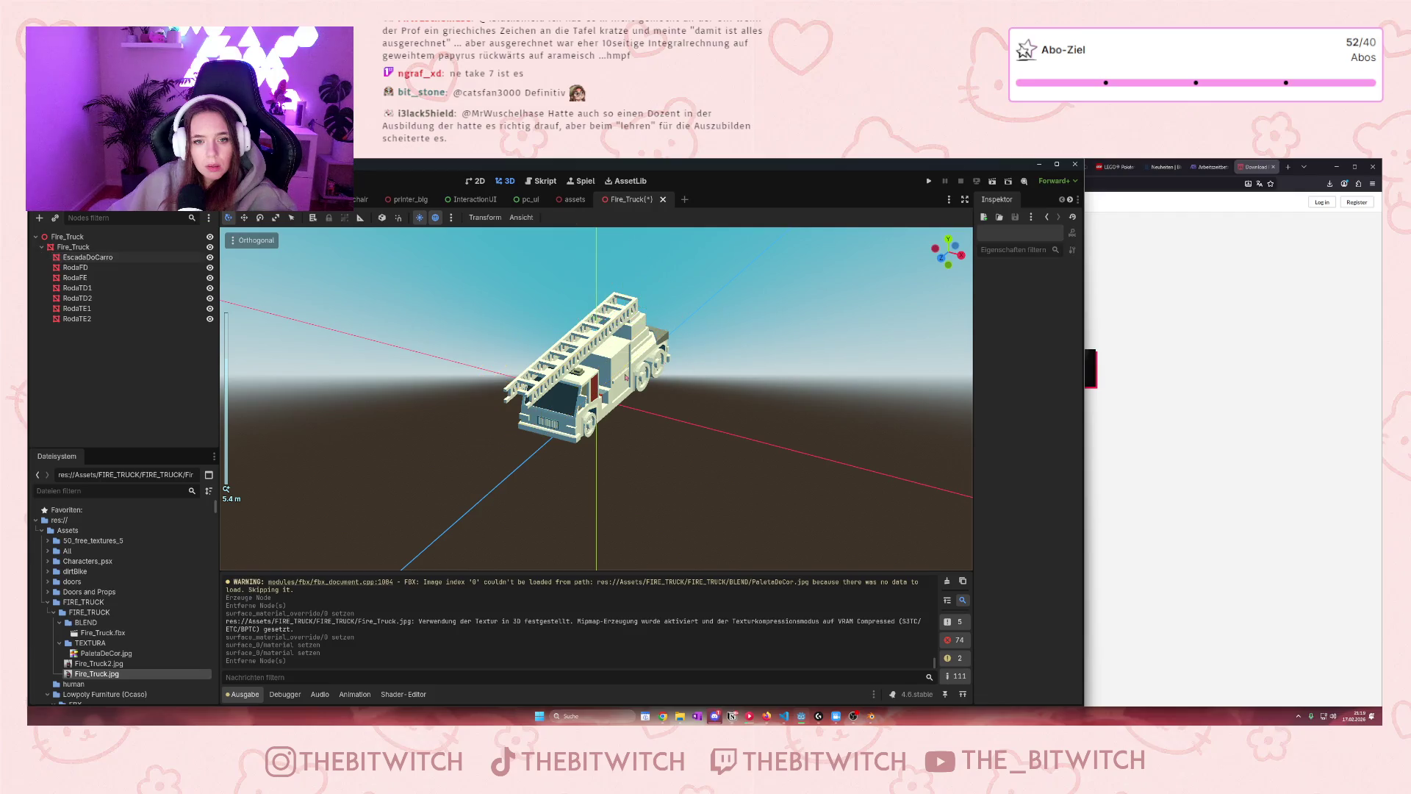
pyautogui.click(77, 319)
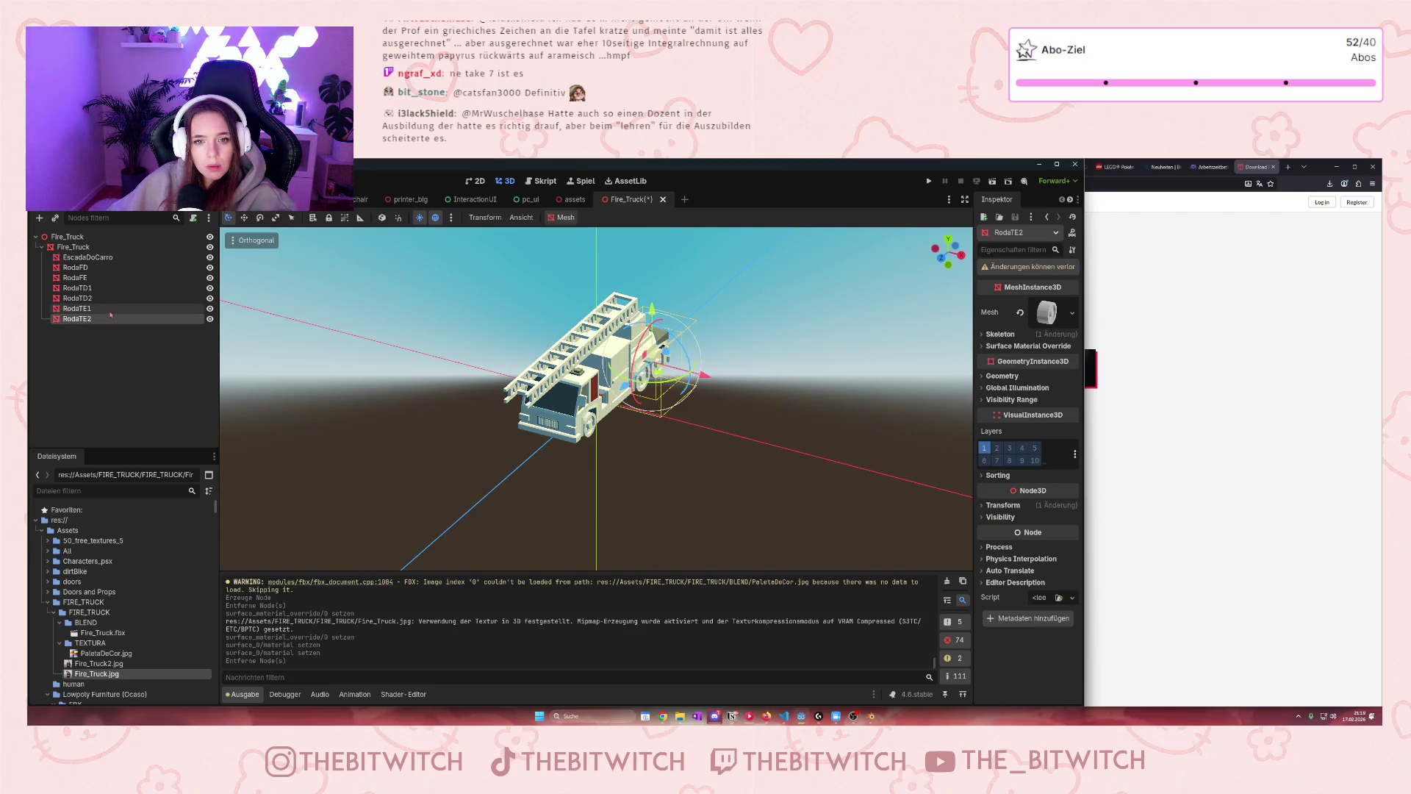
pyautogui.click(77, 308)
pyautogui.click(77, 298)
pyautogui.scroll(3, 784, 349)
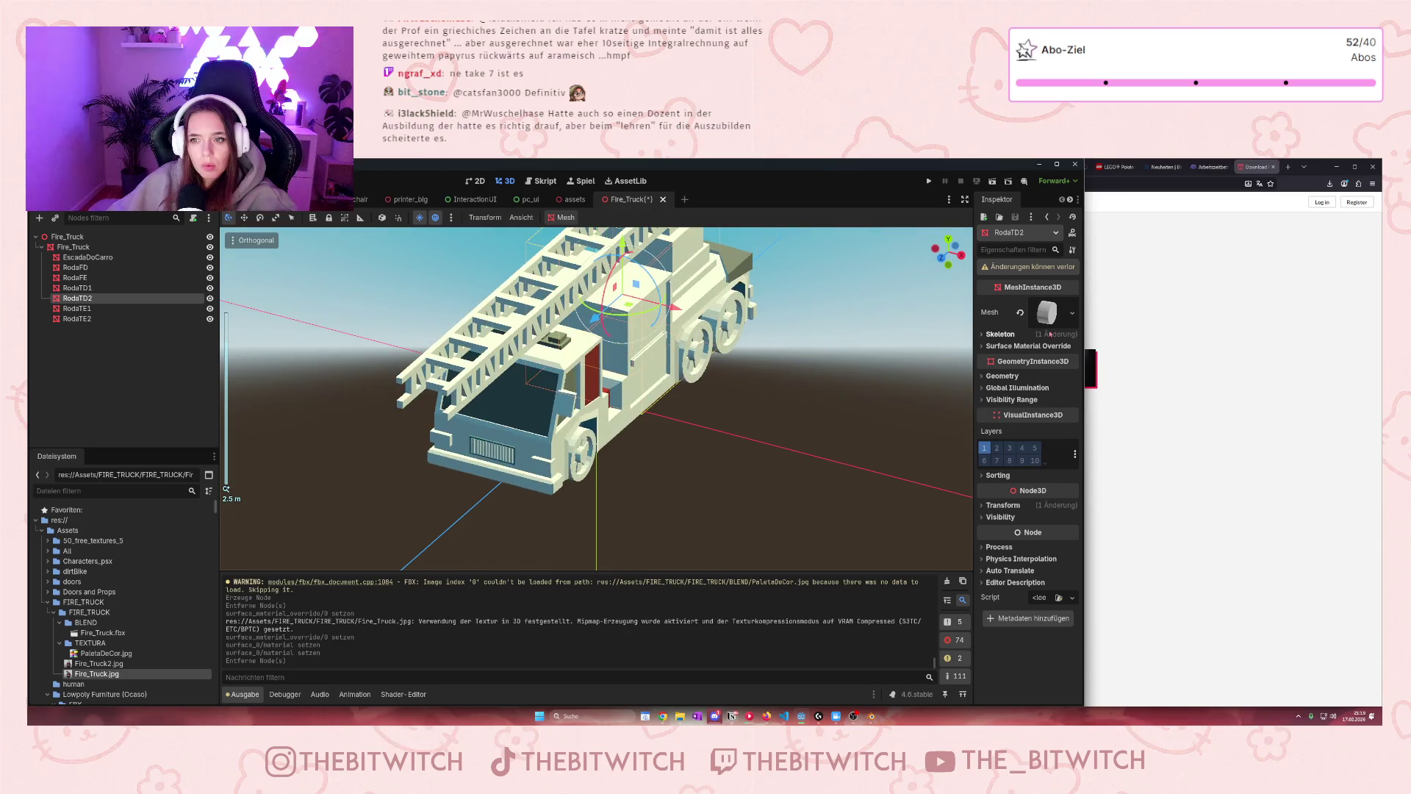
pyautogui.click(982, 346)
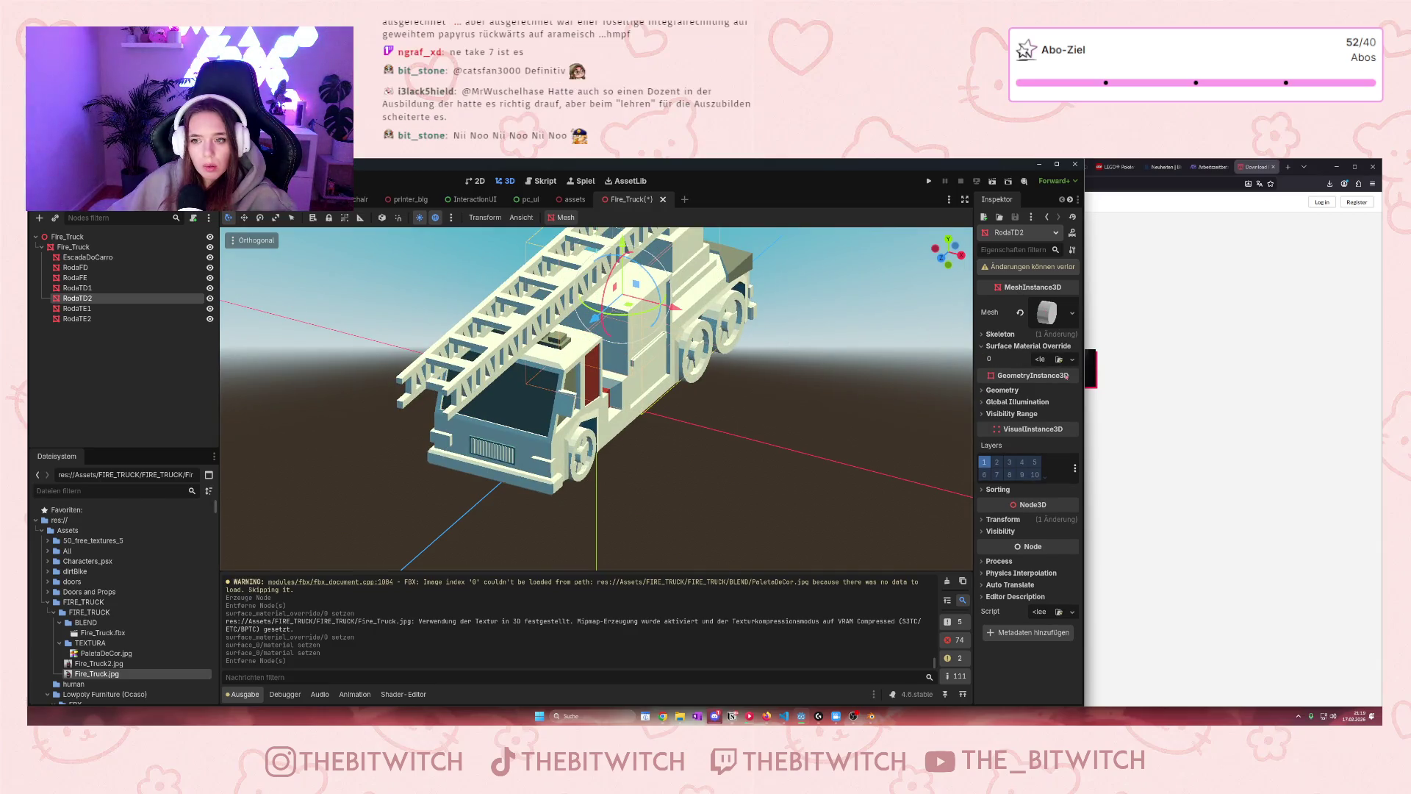
pyautogui.moveTo(96, 674)
pyautogui.mouseDown()
pyautogui.moveTo(901, 449)
pyautogui.moveTo(1042, 360)
pyautogui.mouseUp()
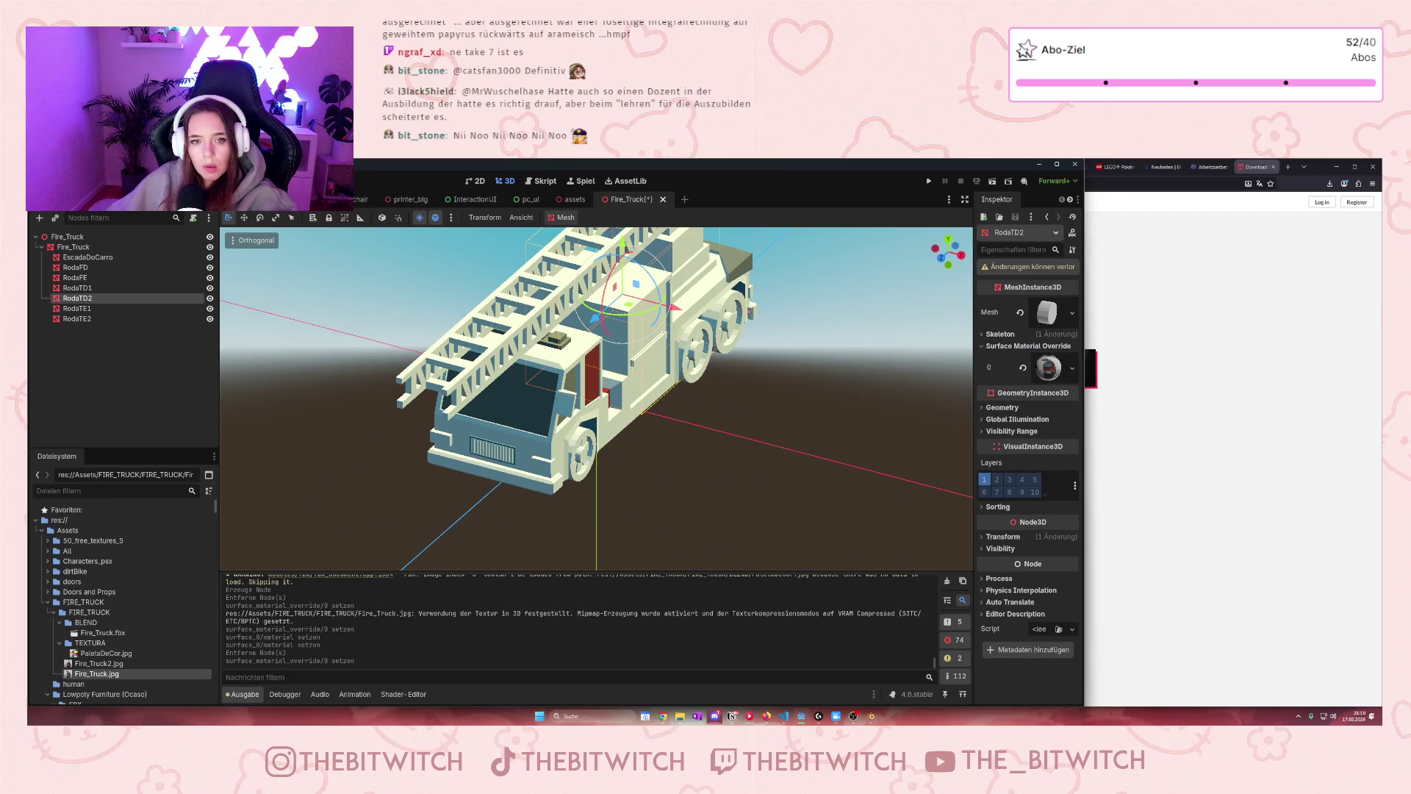
# Give EscadaDoCarro a Fire_Truck.jpg material override and drag Fire_Truck2.jpg onto the TEXTURA folder
pyautogui.scroll(-2, 661, 330)
pyautogui.click(81, 258)
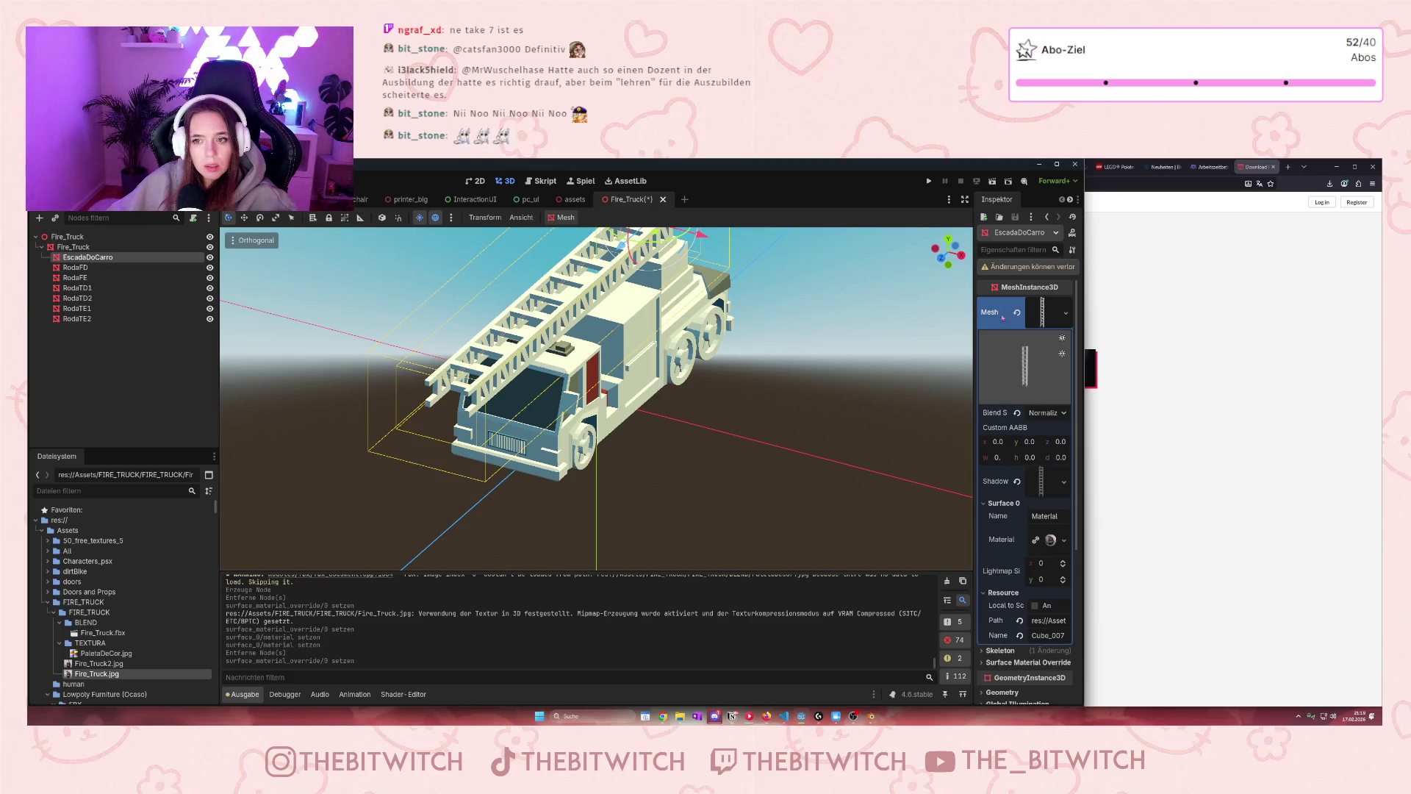
pyautogui.click(1065, 314)
pyautogui.click(1049, 316)
pyautogui.click(1066, 312)
pyautogui.click(1019, 326)
pyautogui.click(1047, 316)
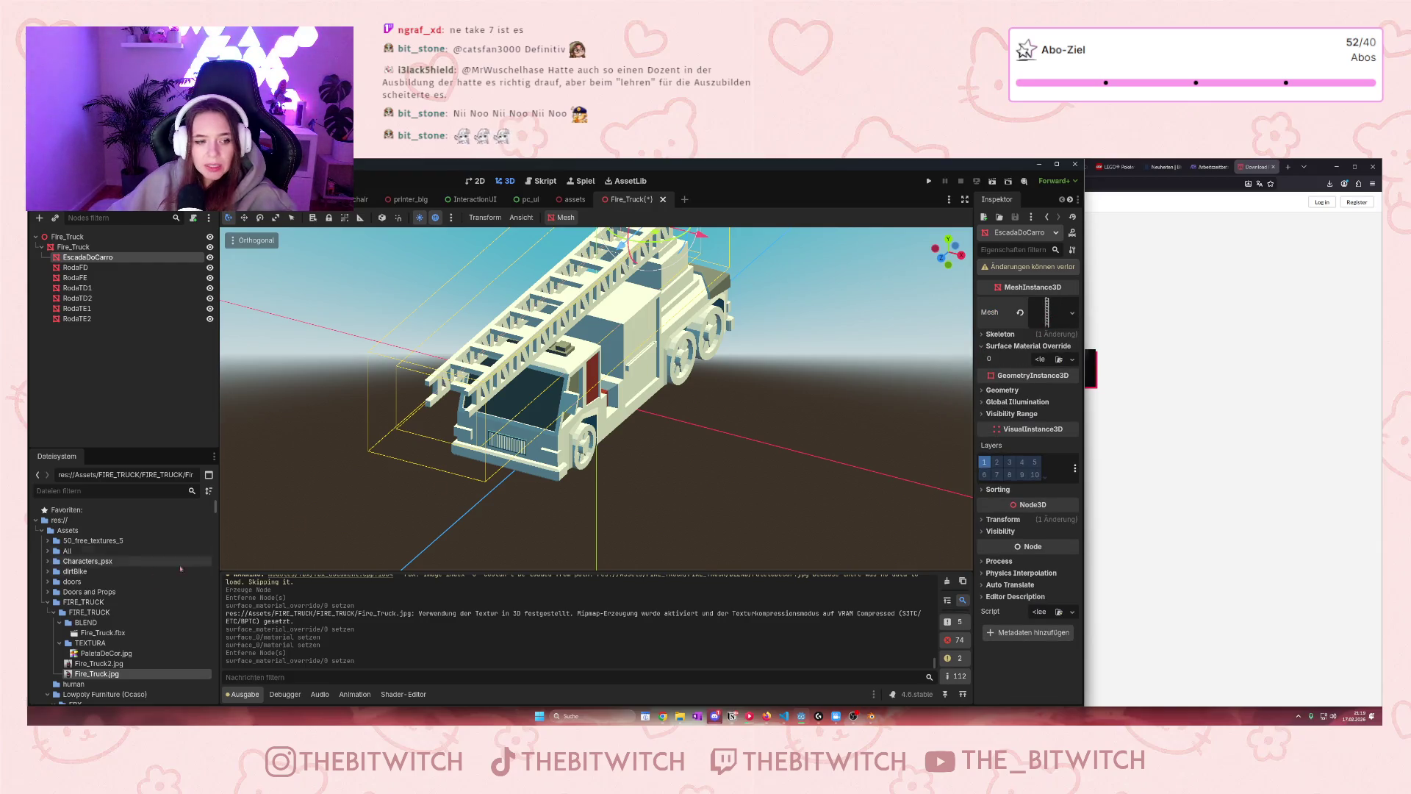
pyautogui.moveTo(96, 673)
pyautogui.mouseDown()
pyautogui.moveTo(514, 564)
pyautogui.moveTo(881, 441)
pyautogui.moveTo(1043, 359)
pyautogui.mouseUp()
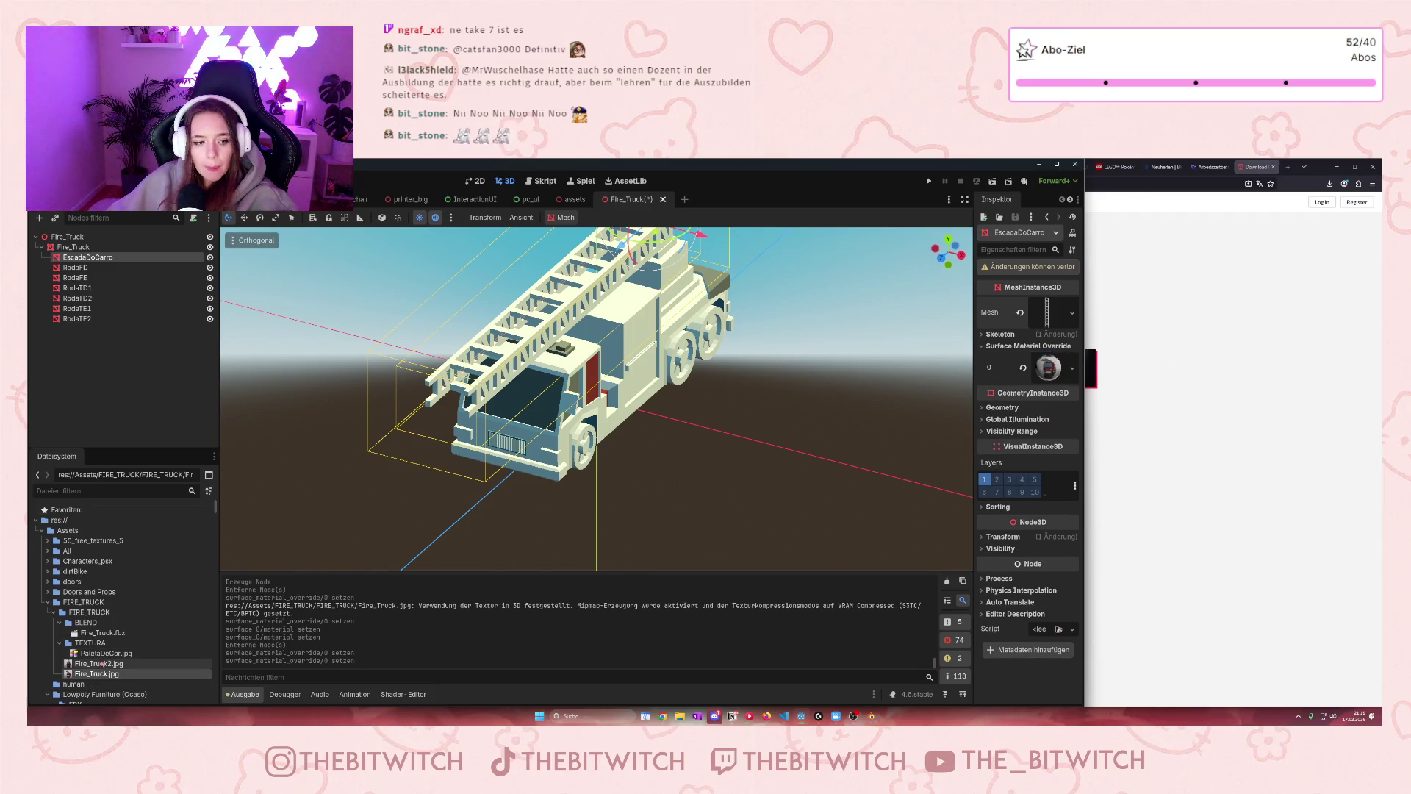
pyautogui.moveTo(97, 663); pyautogui.dragTo(89, 643)
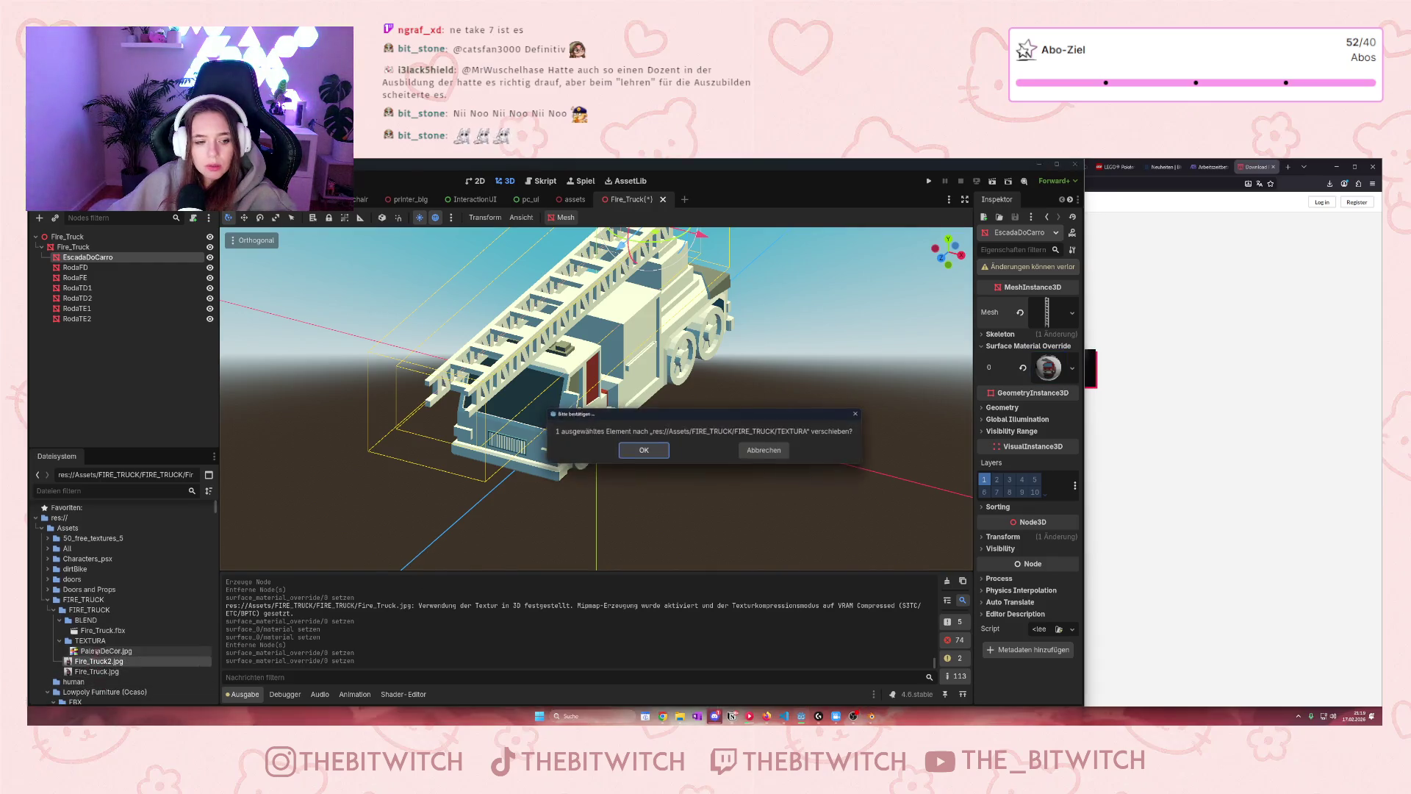
# Cancel the file move and apply Fire_Truck2.jpg to the Fire_Truck root node
pyautogui.click(765, 451)
pyautogui.click(73, 246)
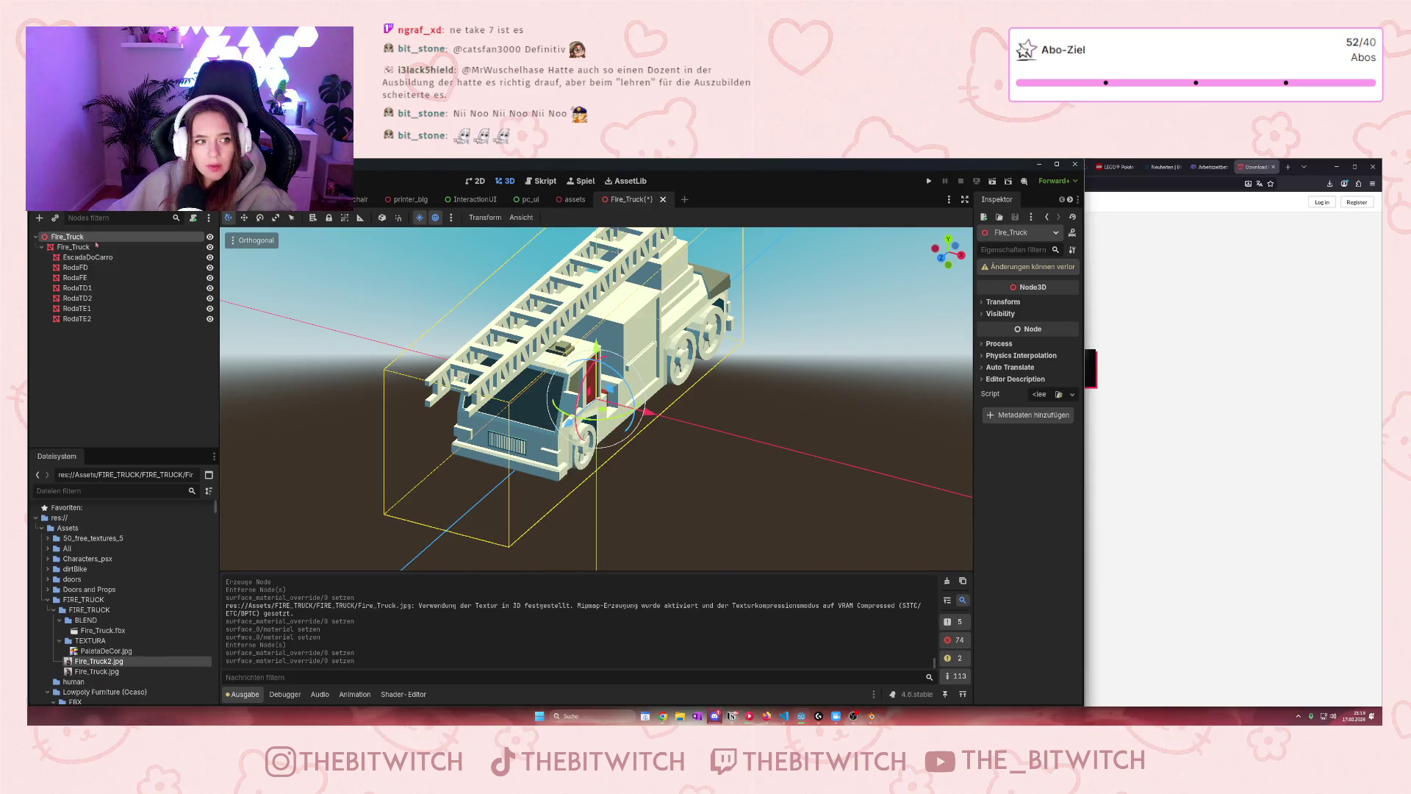
pyautogui.moveTo(98, 660)
pyautogui.mouseDown()
pyautogui.moveTo(1051, 486)
pyautogui.moveTo(1025, 309)
pyautogui.moveTo(1044, 487)
pyautogui.mouseUp()
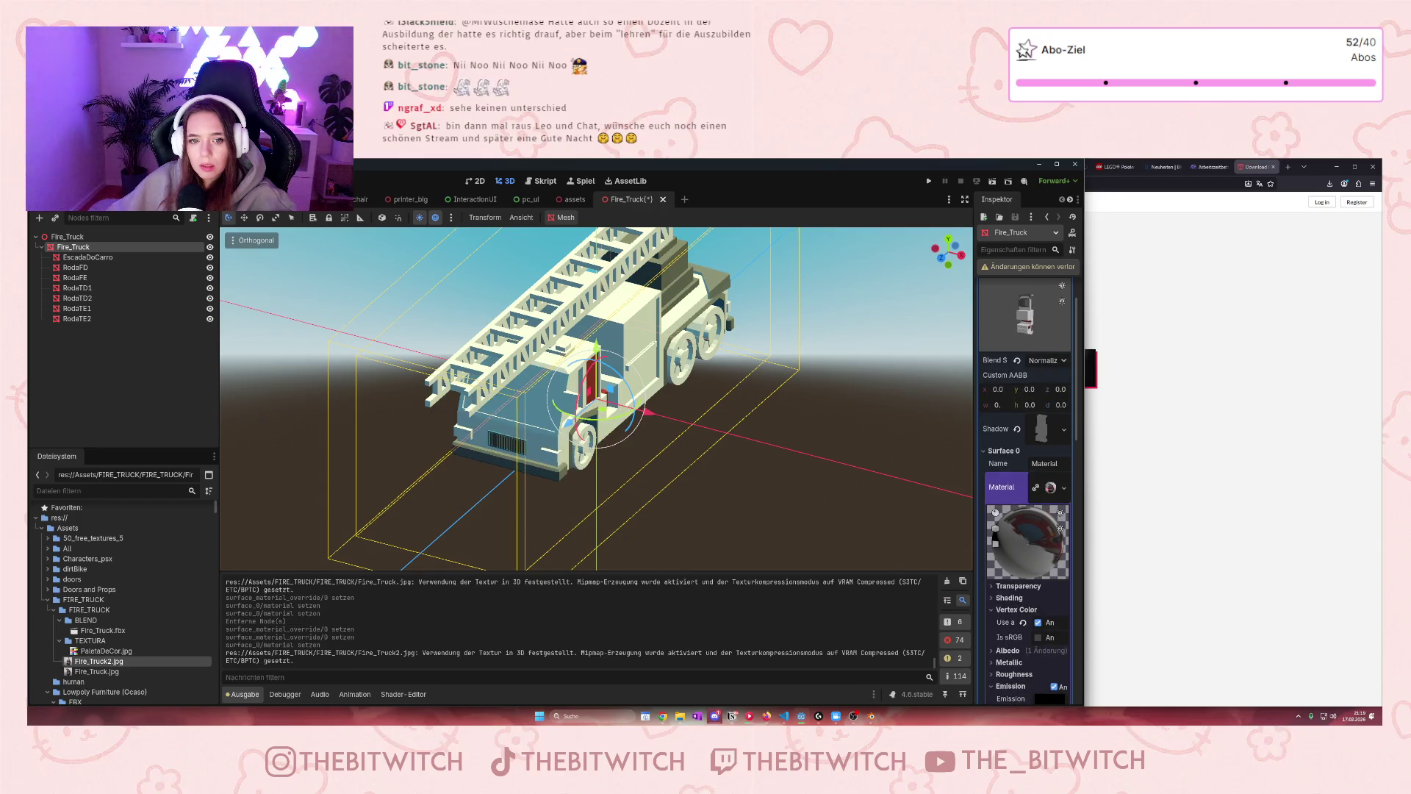
pyautogui.scroll(-2, 741, 344)
pyautogui.scroll(4, 682, 446)
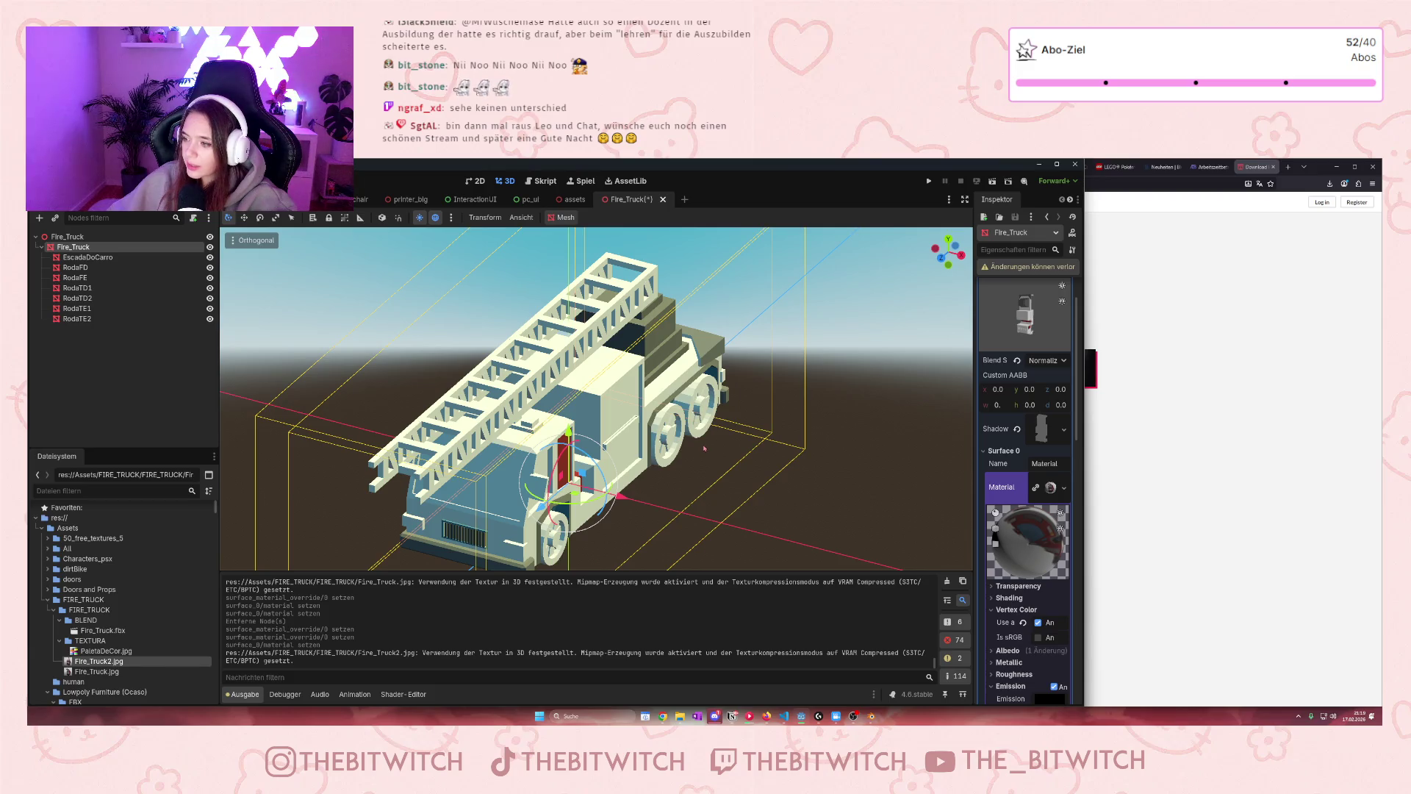
# Apply Fire_Truck2.jpg as the material override on rear wheels RodaTE2 and RodaTE1
pyautogui.click(80, 320)
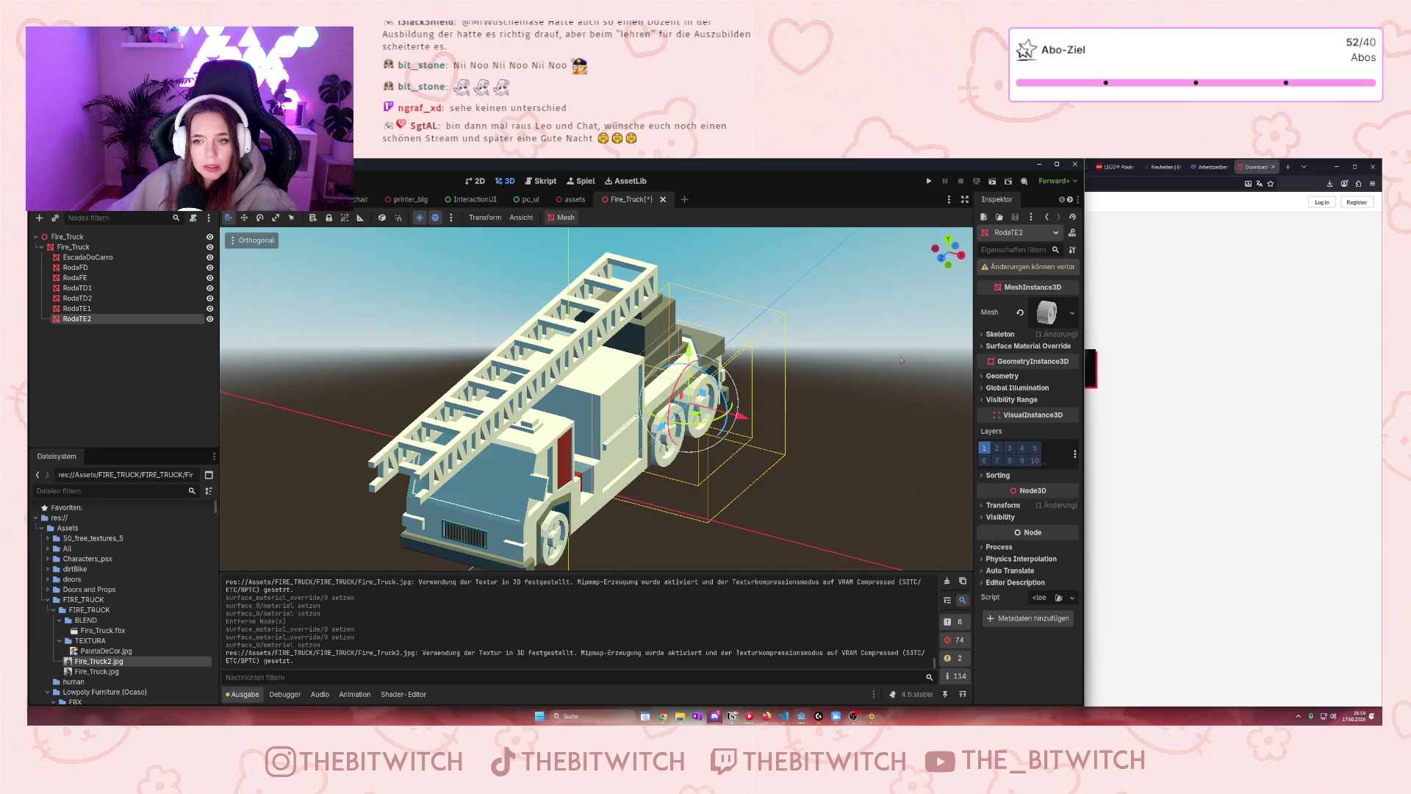
pyautogui.click(986, 346)
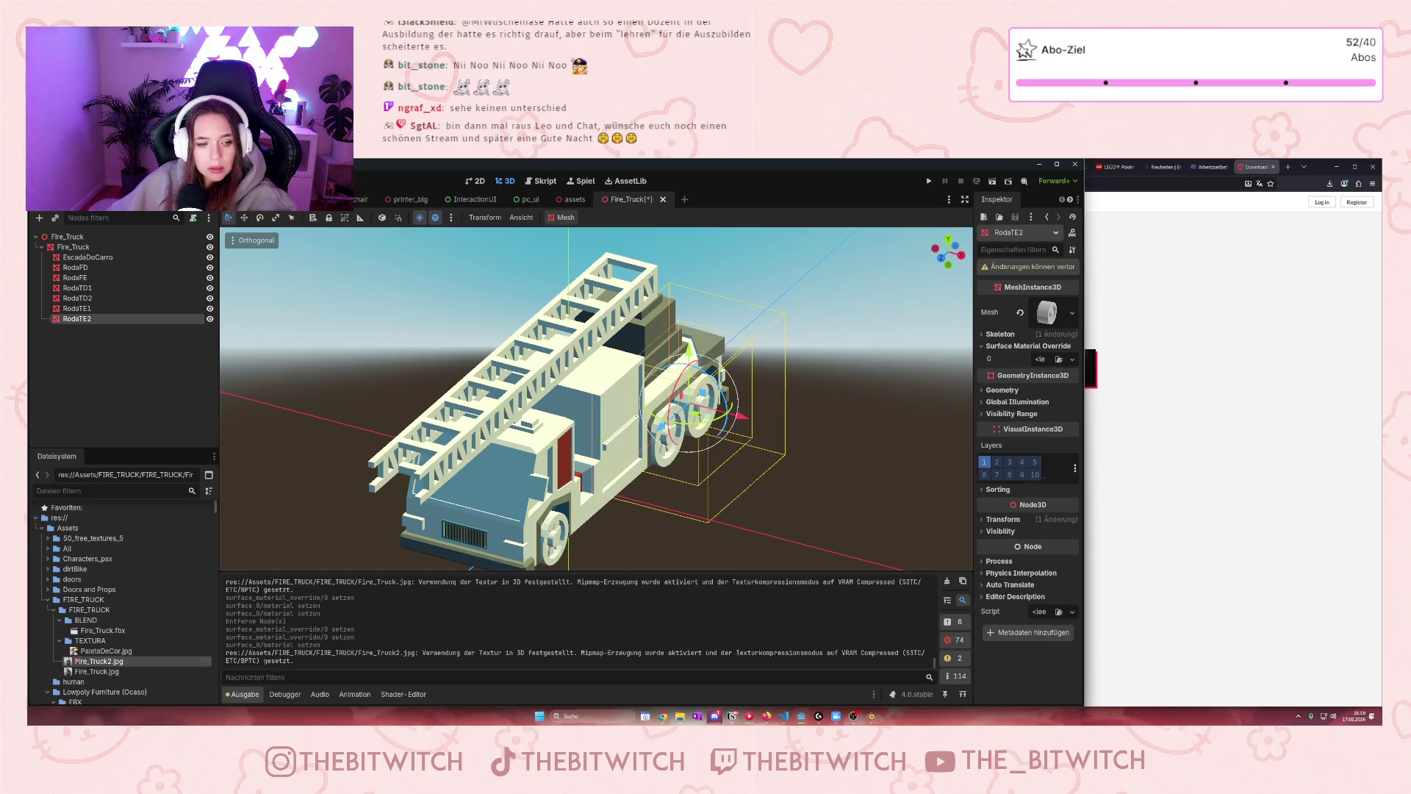
pyautogui.moveTo(96, 663)
pyautogui.mouseDown()
pyautogui.moveTo(279, 562)
pyautogui.moveTo(808, 382)
pyautogui.moveTo(1051, 359)
pyautogui.mouseUp()
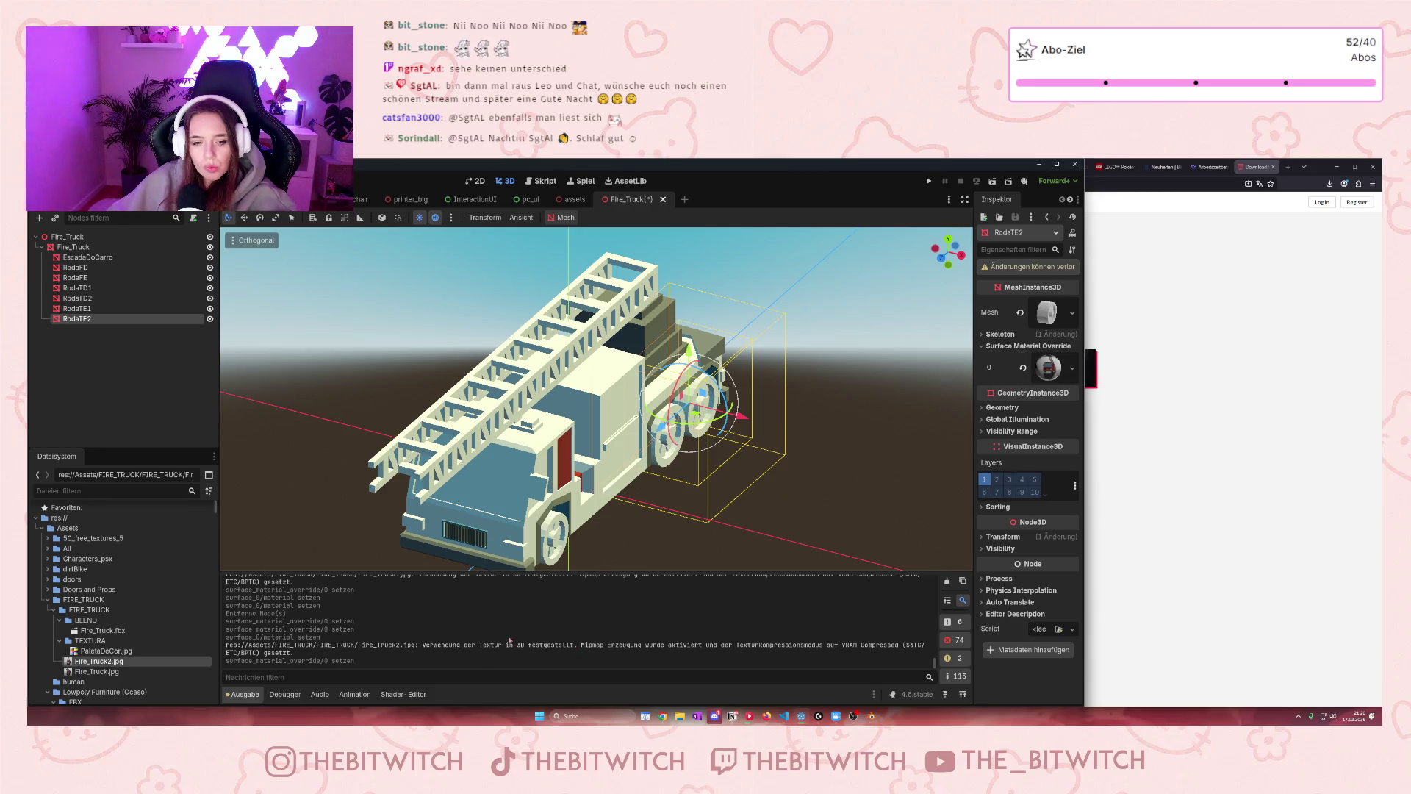
pyautogui.click(77, 309)
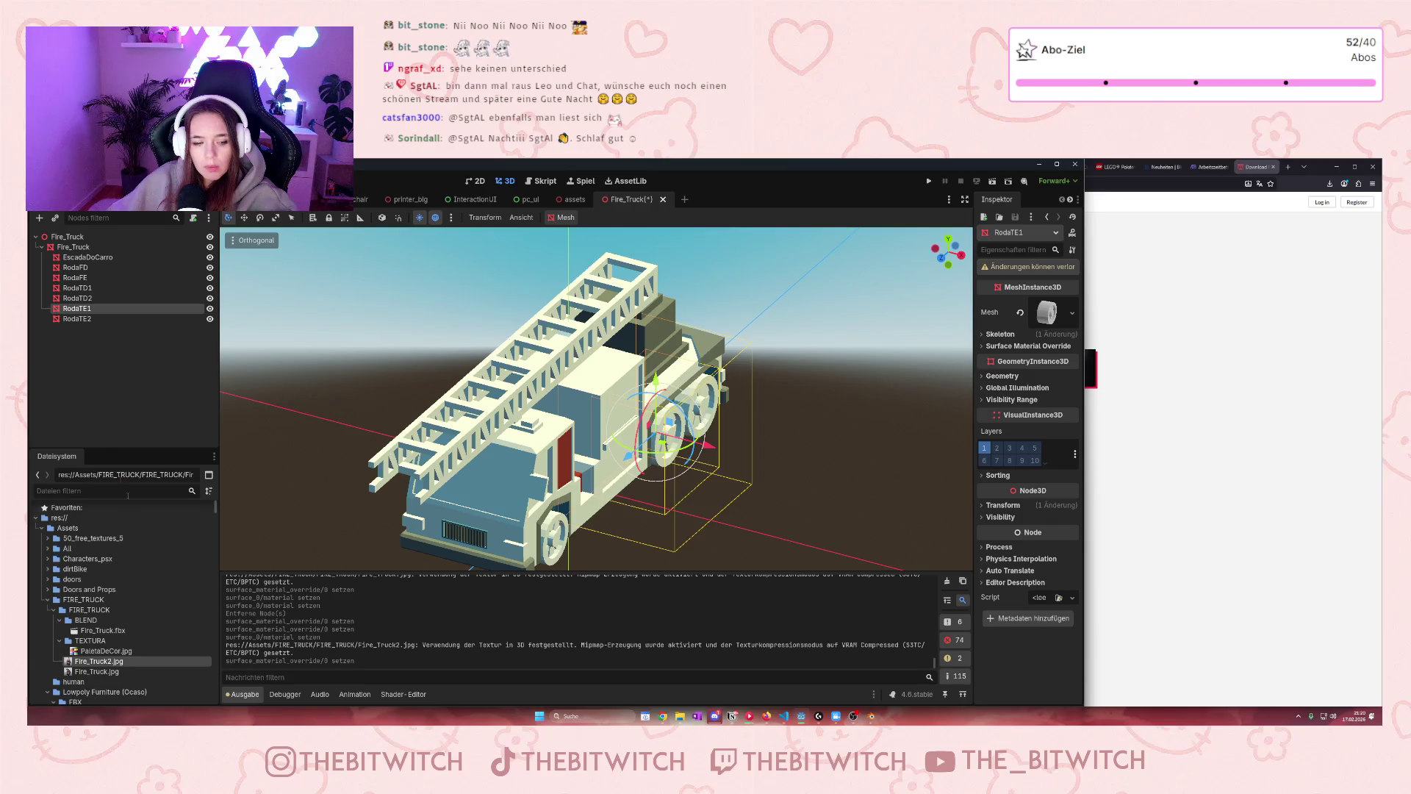
pyautogui.moveTo(94, 660)
pyautogui.mouseDown()
pyautogui.moveTo(500, 562)
pyautogui.moveTo(1054, 316)
pyautogui.moveTo(1029, 353)
pyautogui.mouseUp()
pyautogui.moveTo(137, 653)
pyautogui.mouseDown()
pyautogui.moveTo(221, 610)
pyautogui.moveTo(735, 514)
pyautogui.moveTo(1048, 367)
pyautogui.mouseUp()
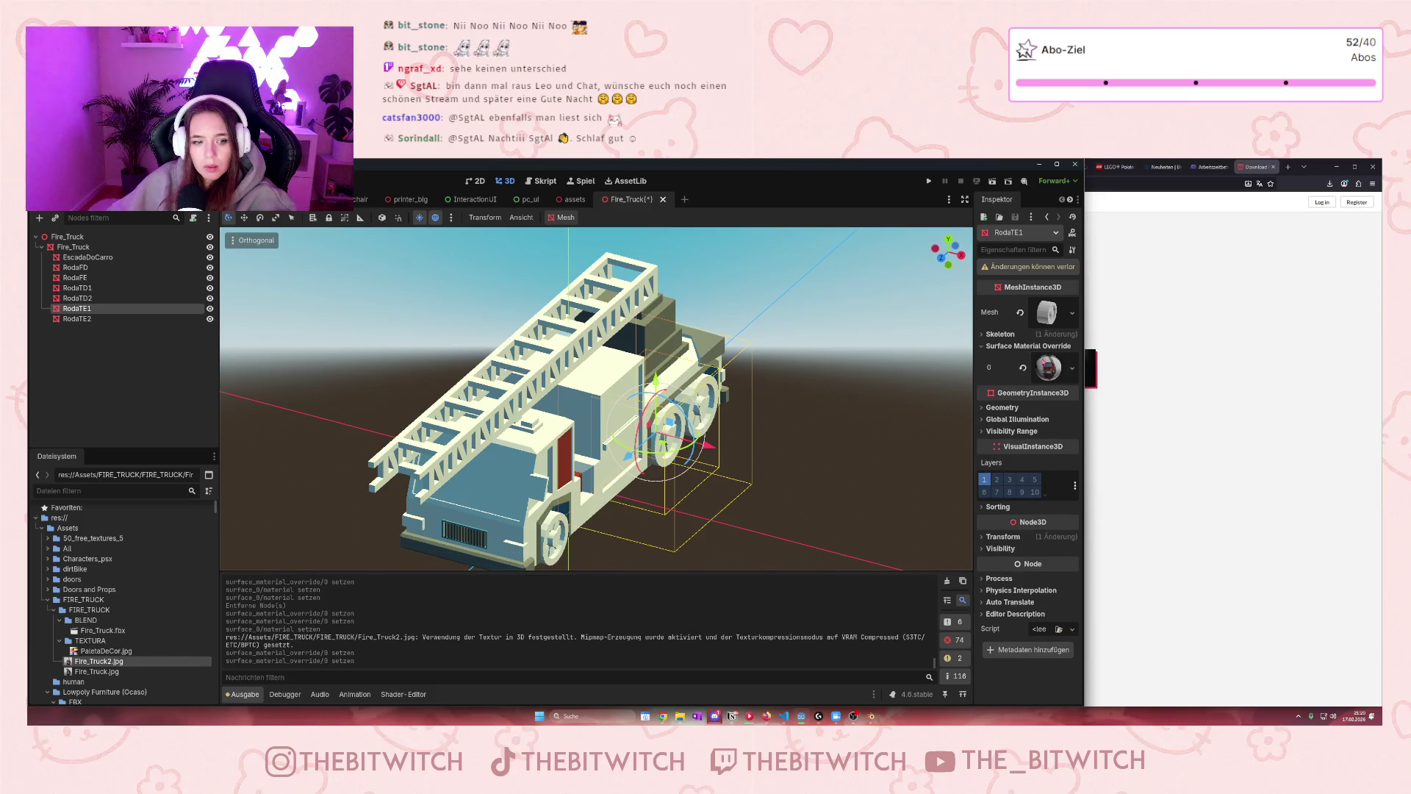
pyautogui.moveTo(77, 653)
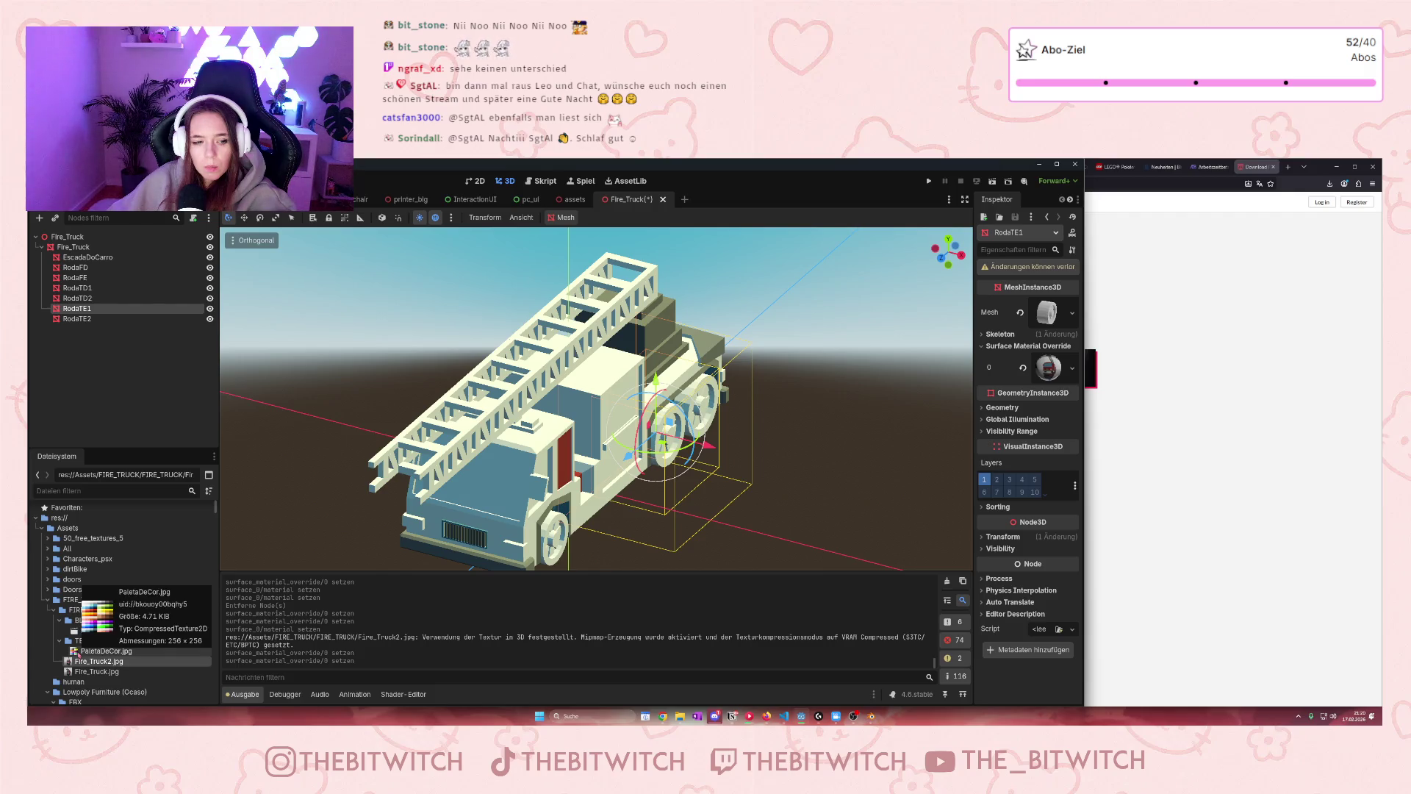
pyautogui.click(577, 400)
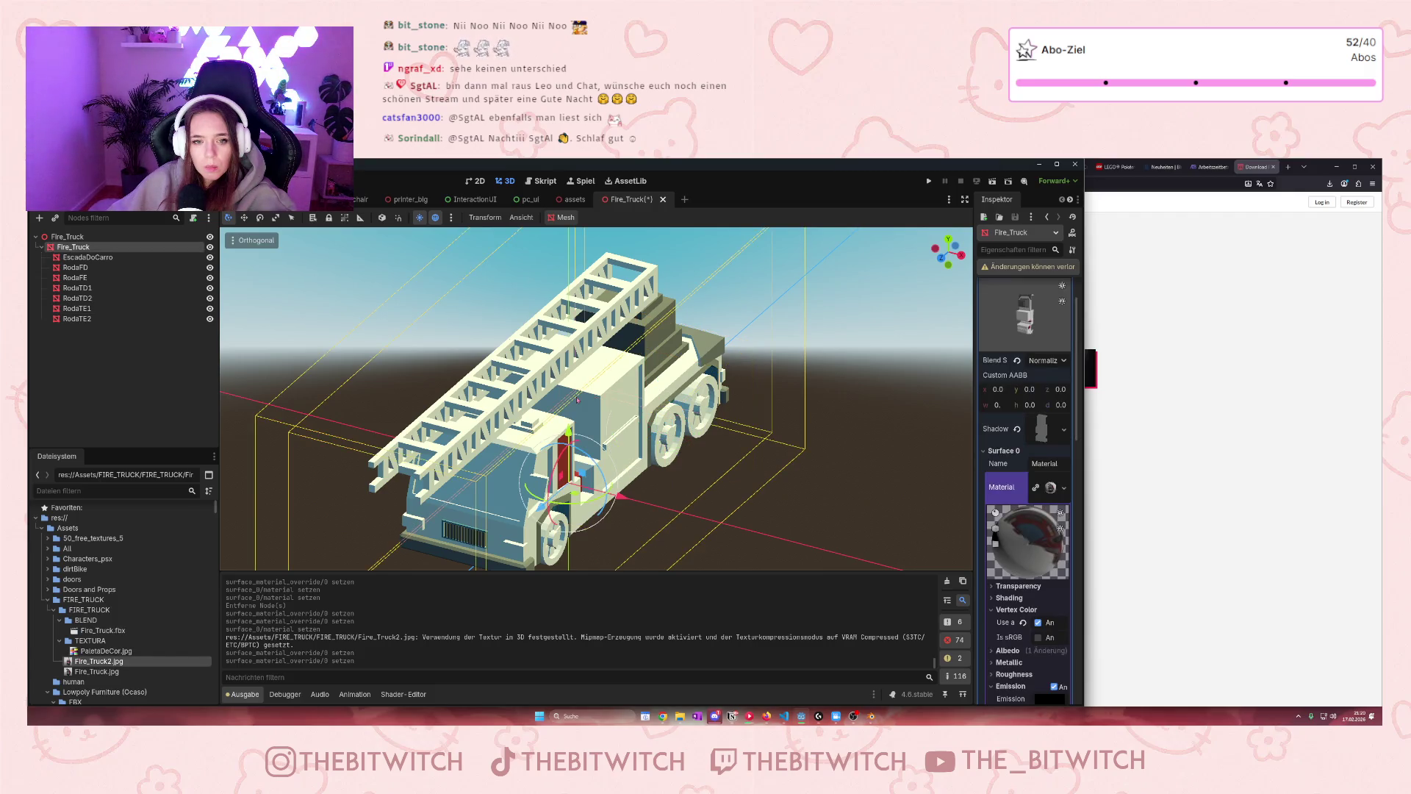
# Set Fire_Truck2.jpg as the Surface 0 material of the RodaFD front wheel's mesh
pyautogui.click(81, 268)
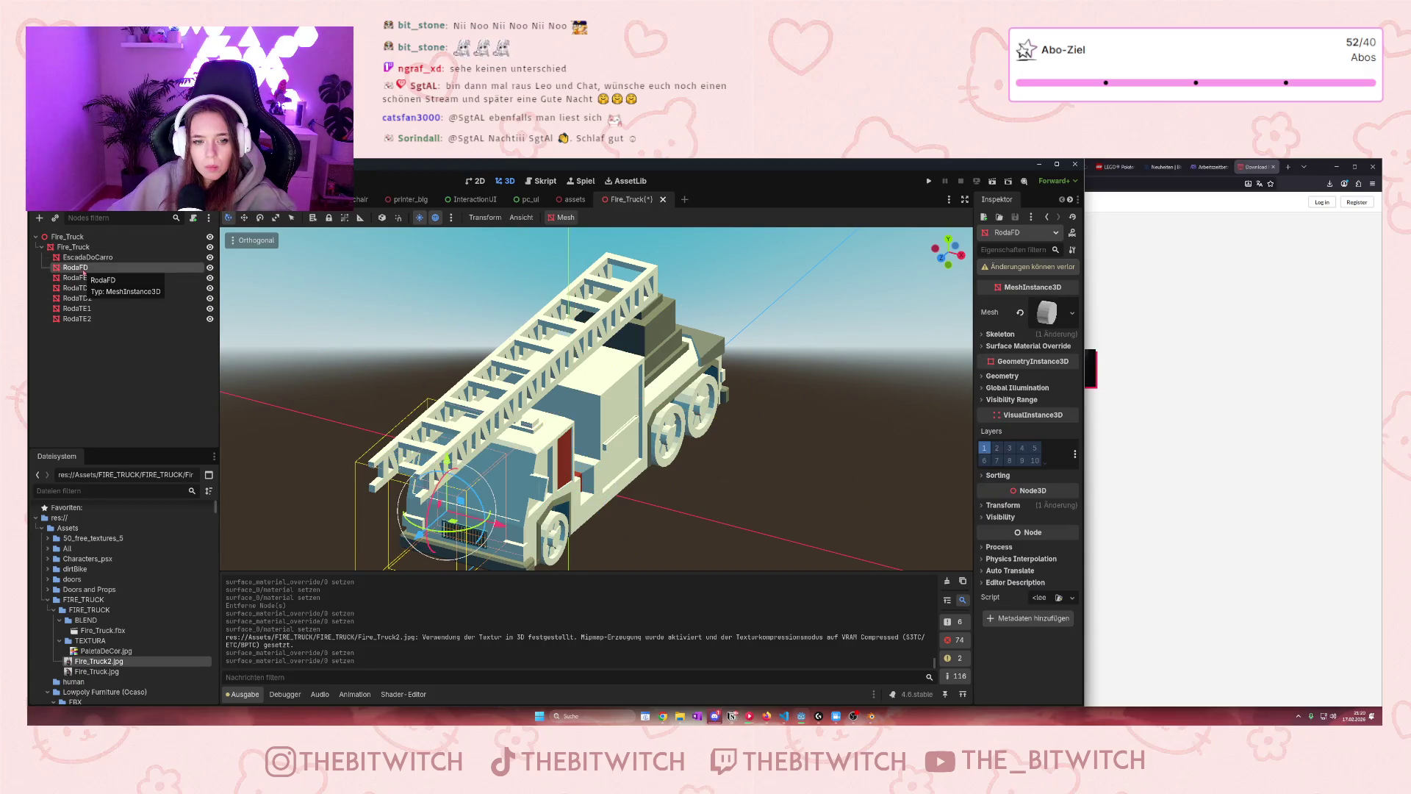
pyautogui.rightClick(1060, 316)
pyautogui.press('Escape')
pyautogui.click(1045, 313)
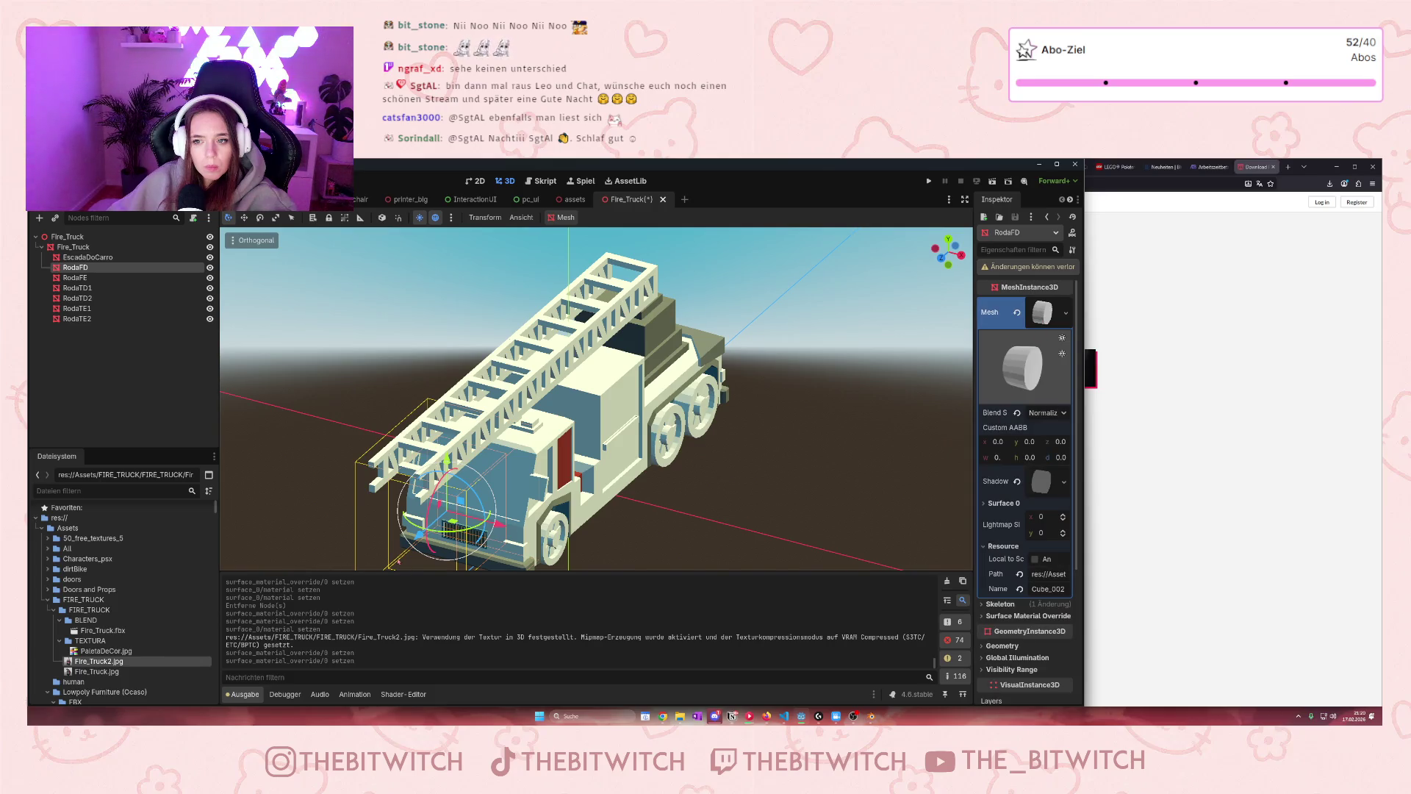
pyautogui.click(1003, 503)
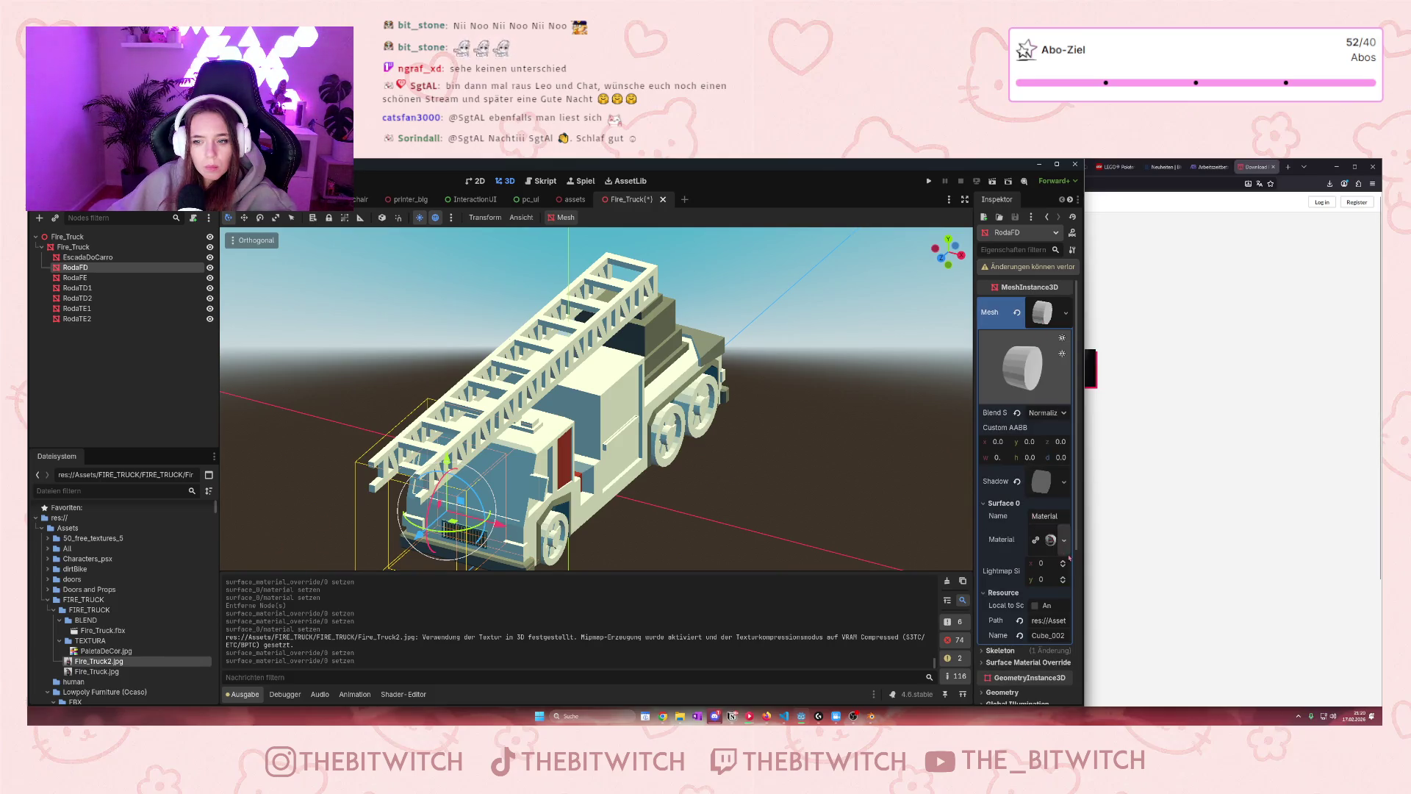
pyautogui.click(1050, 540)
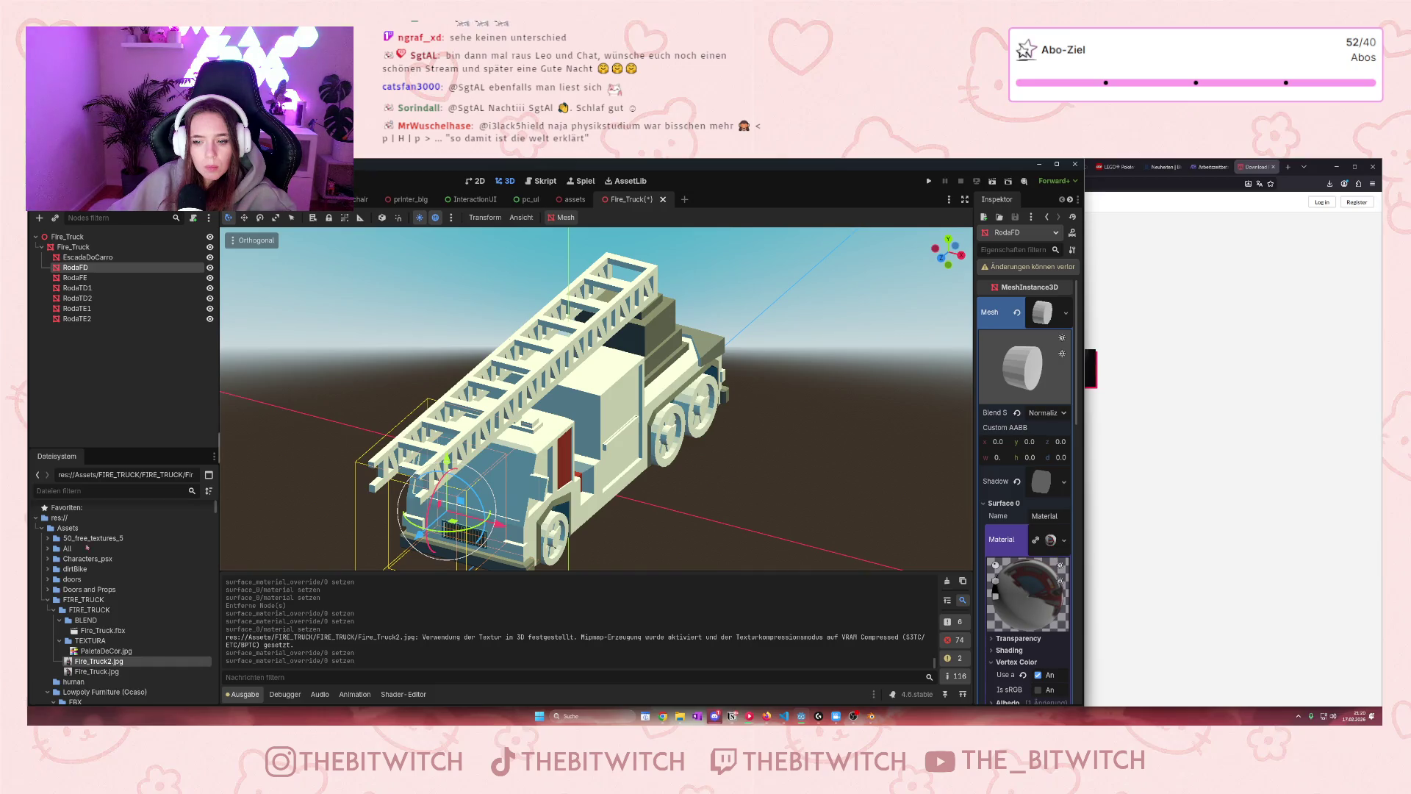
pyautogui.moveTo(96, 660)
pyautogui.mouseDown()
pyautogui.moveTo(1003, 579)
pyautogui.moveTo(1050, 541)
pyautogui.mouseUp()
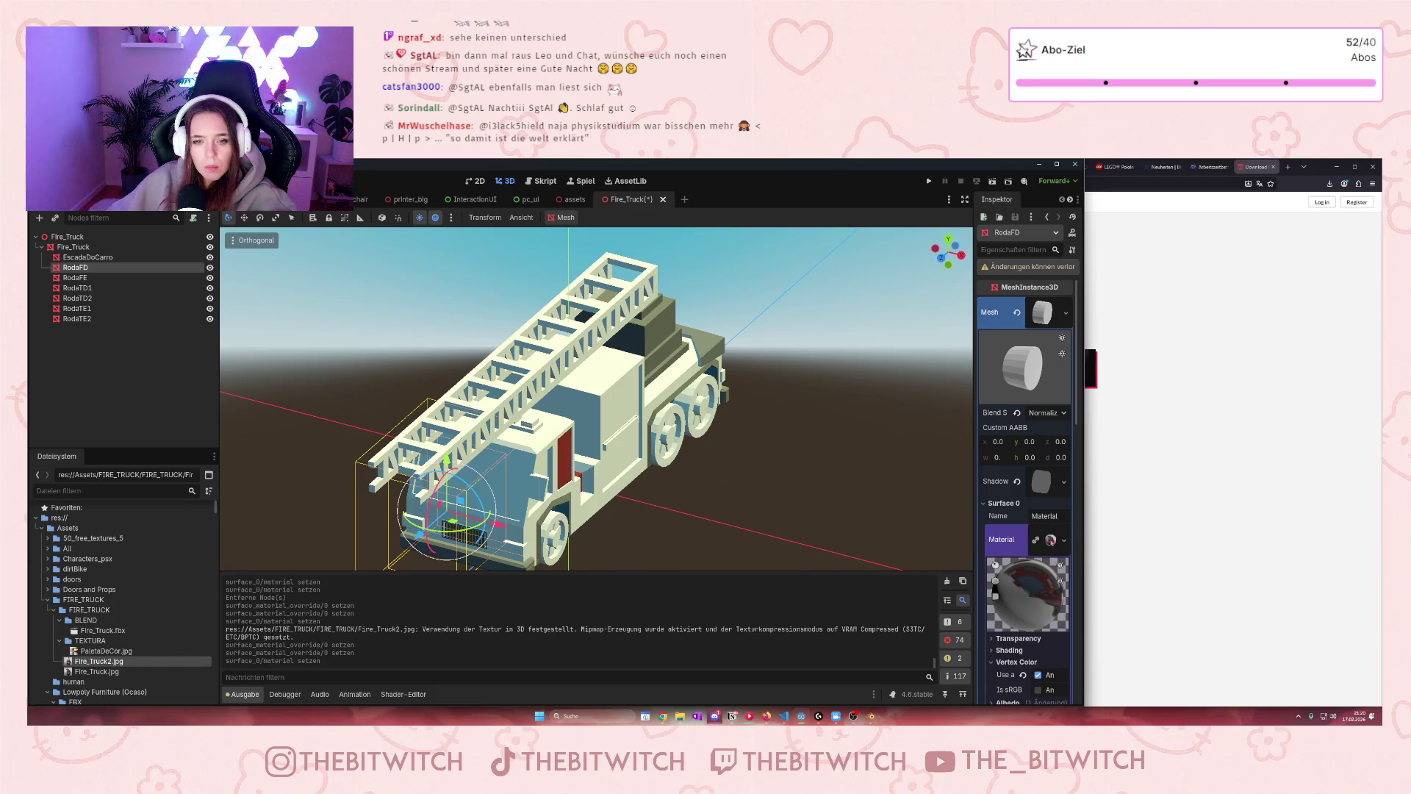
# Apply Fire_Truck2.jpg as the EscadaDoCarro ladder's material override
pyautogui.click(94, 298)
pyautogui.press('Down')
pyautogui.press('Down')
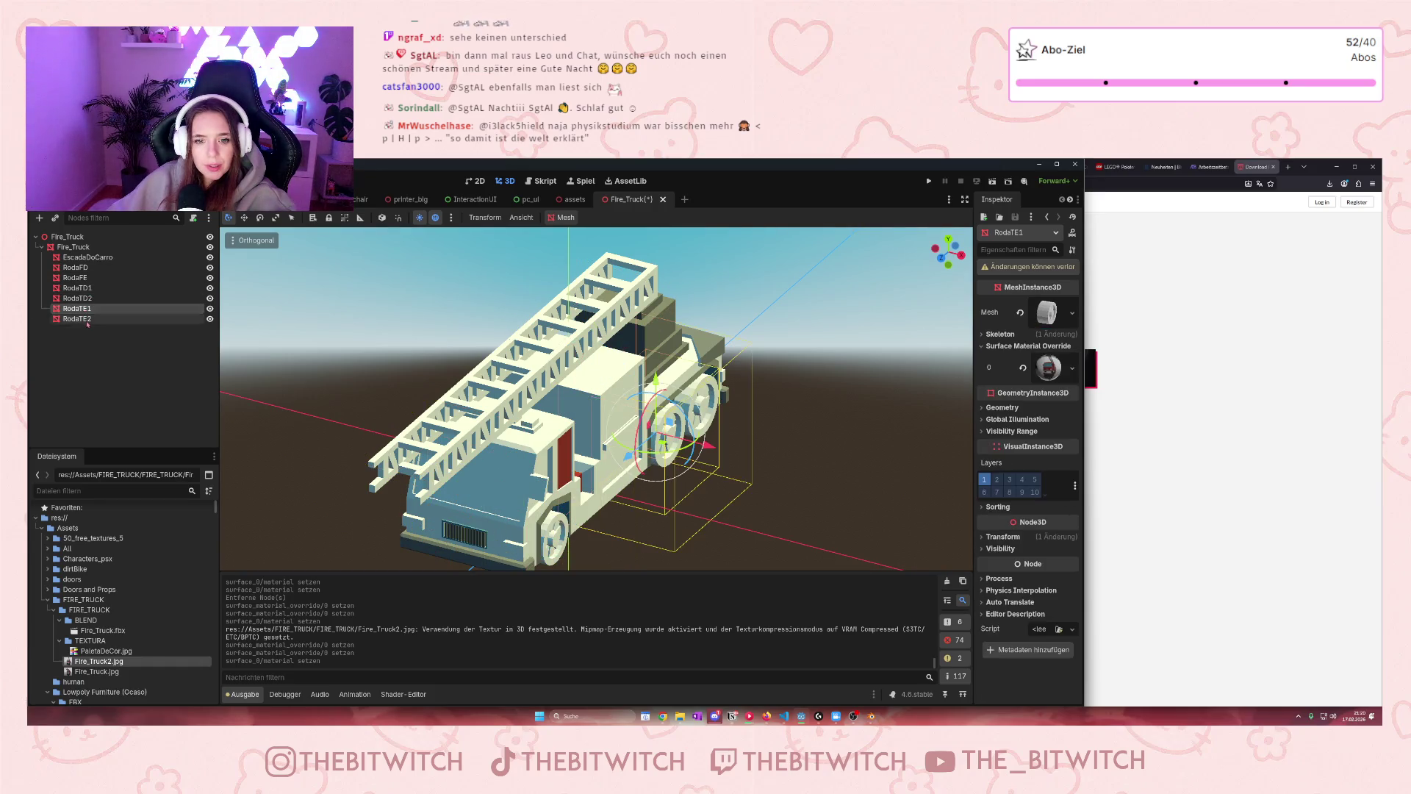
pyautogui.click(84, 299)
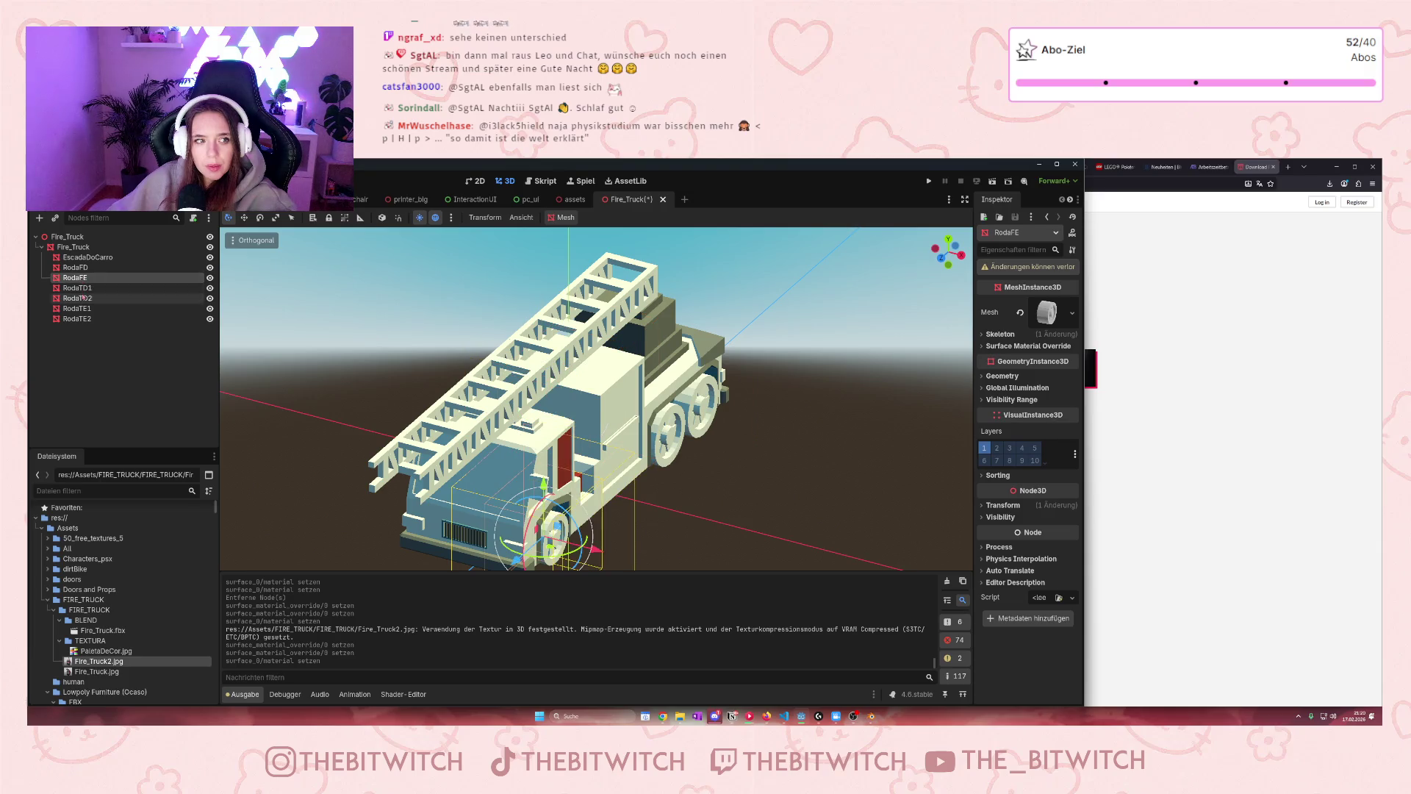
pyautogui.click(85, 258)
pyautogui.moveTo(99, 660)
pyautogui.mouseDown()
pyautogui.moveTo(1015, 362)
pyautogui.moveTo(1047, 367)
pyautogui.mouseUp()
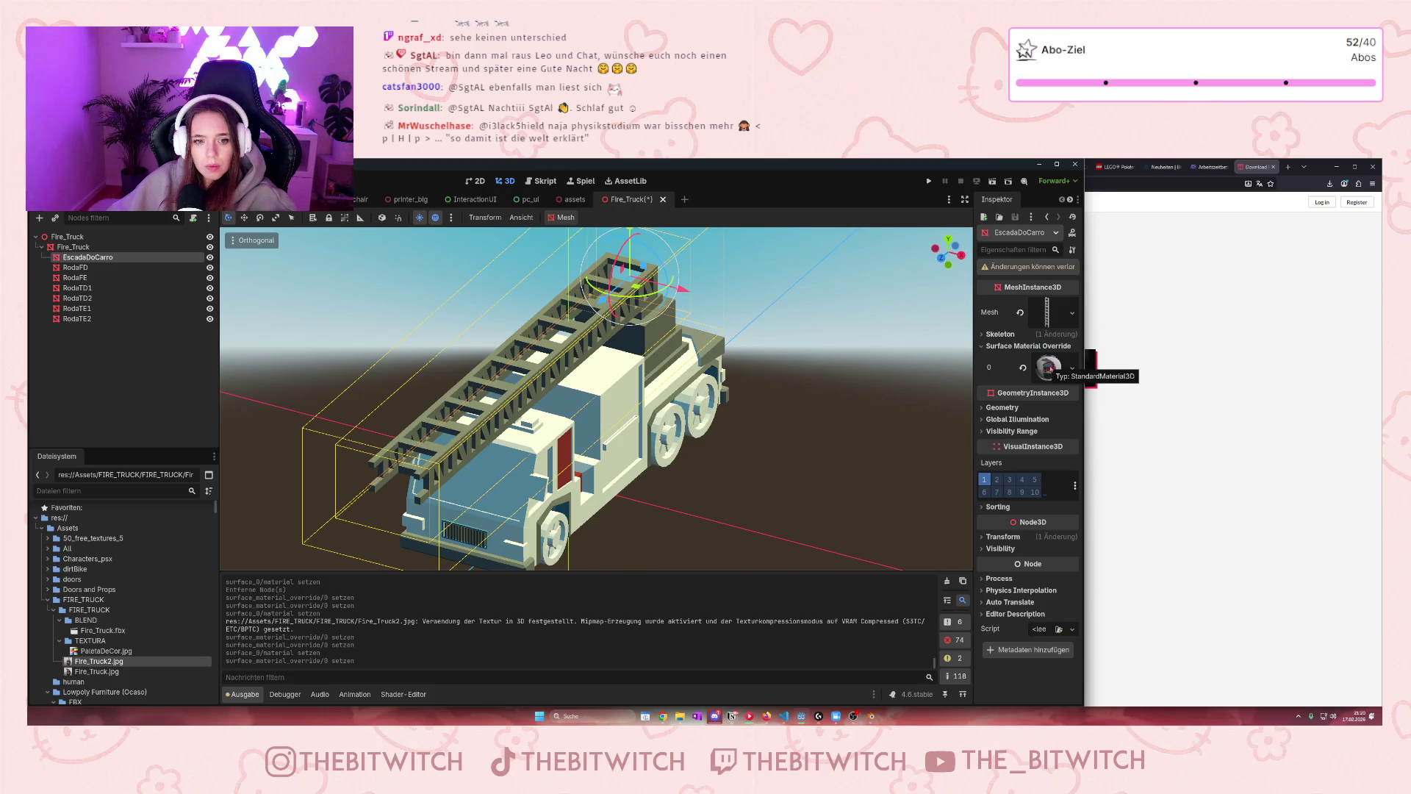
# Expand RodaFE's mesh Surface 0 settings and bring Fire_Truck2.jpg onto its material
pyautogui.click(75, 267)
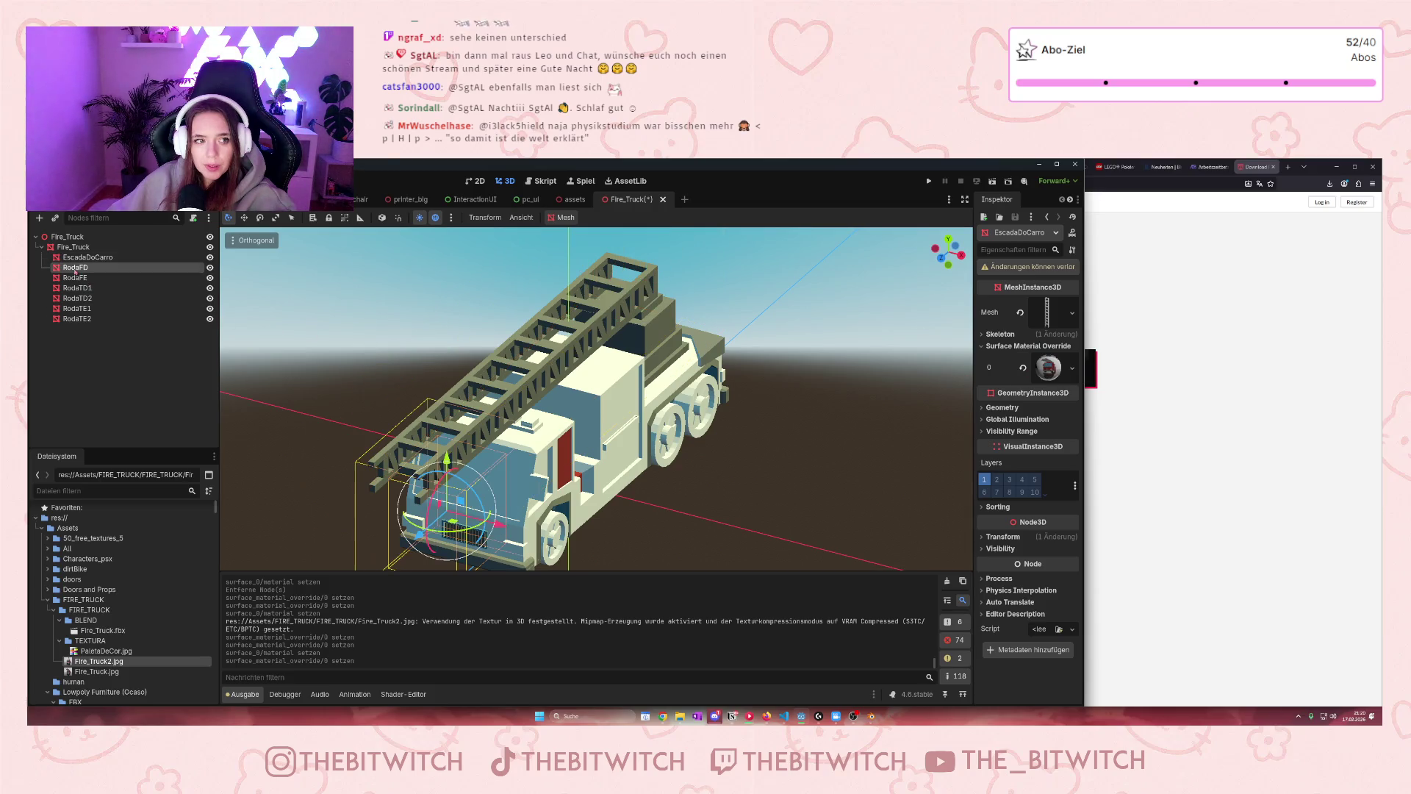
pyautogui.moveTo(1014, 367); pyautogui.dragTo(1047, 360)
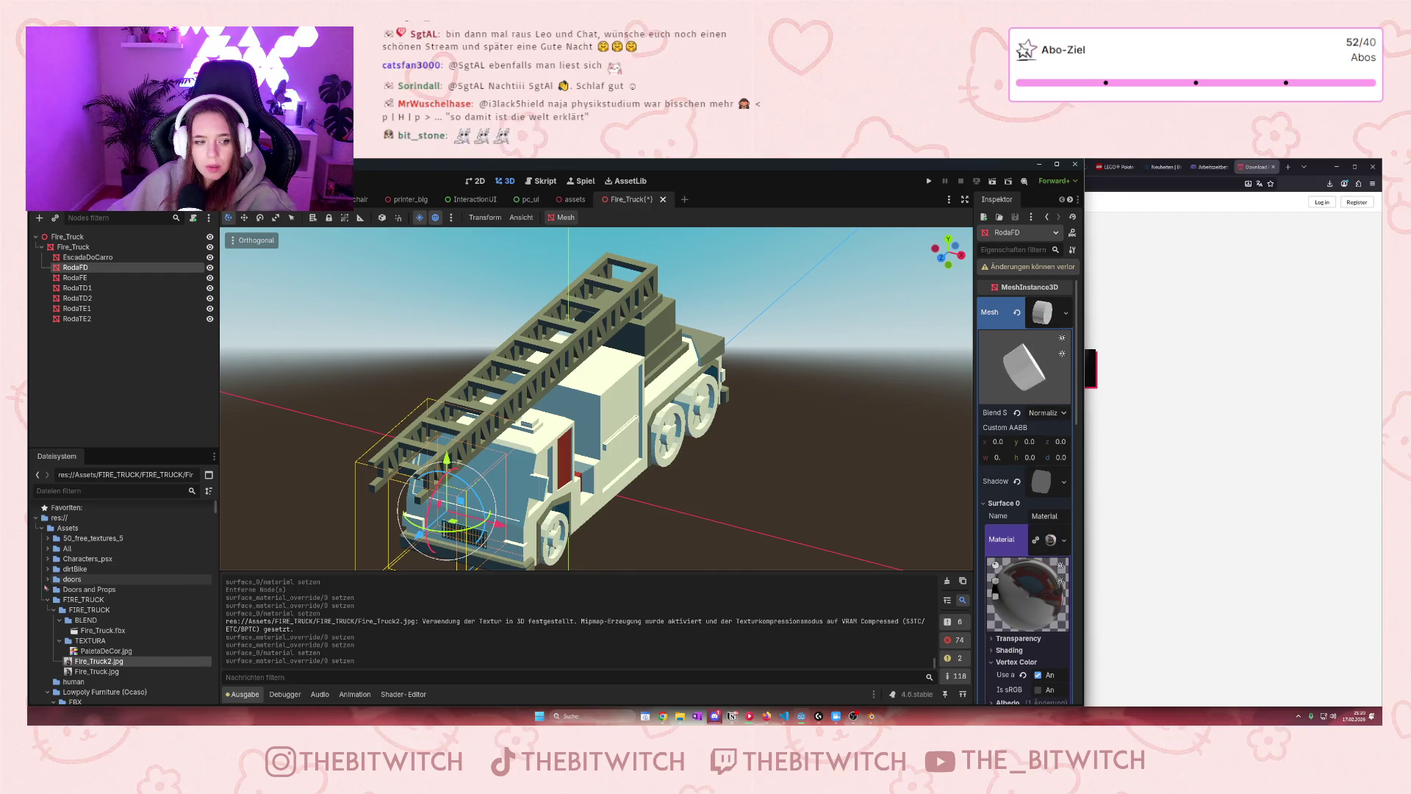
pyautogui.click(75, 278)
pyautogui.moveTo(99, 661)
pyautogui.mouseDown()
pyautogui.moveTo(1013, 413)
pyautogui.moveTo(1051, 314)
pyautogui.moveTo(998, 332)
pyautogui.mouseUp()
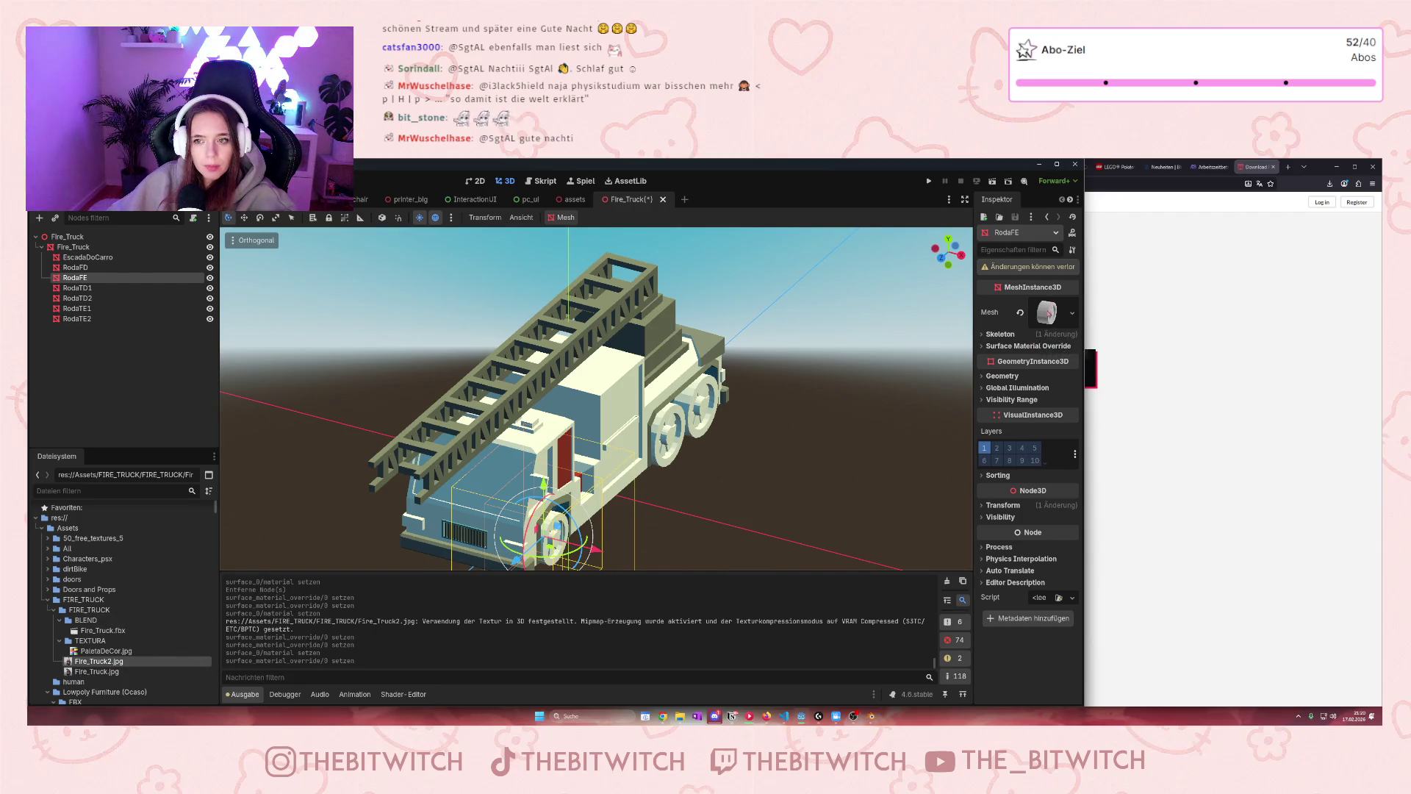
pyautogui.click(1049, 313)
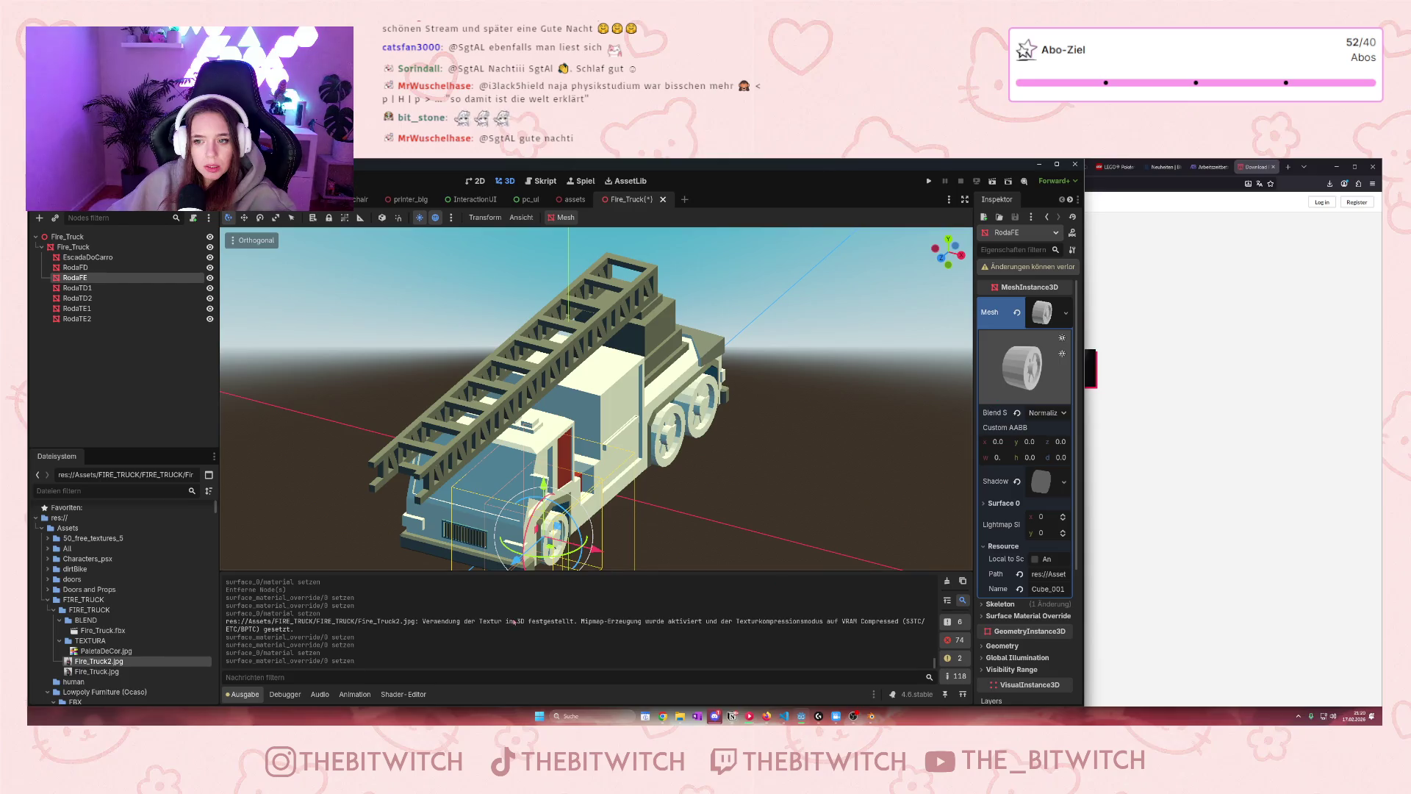
pyautogui.moveTo(99, 660)
pyautogui.mouseDown()
pyautogui.moveTo(1028, 506)
pyautogui.moveTo(1007, 504)
pyautogui.mouseUp()
pyautogui.click(1007, 504)
pyautogui.scroll(1, 679, 487)
# Set Fire_Truck2.jpg as the Surface 0 material of the RodaTD1 wheel's mesh
pyautogui.click(77, 287)
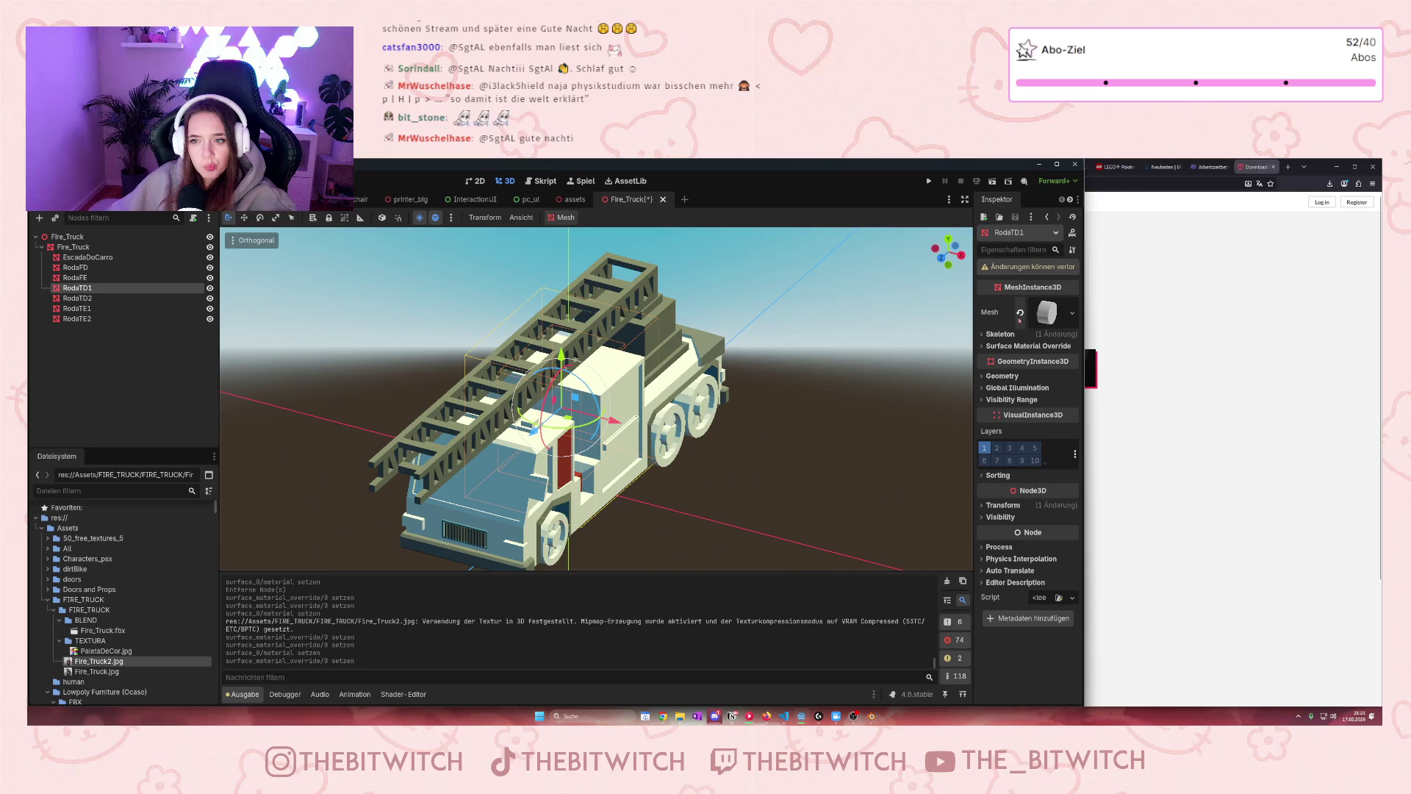
pyautogui.click(1058, 313)
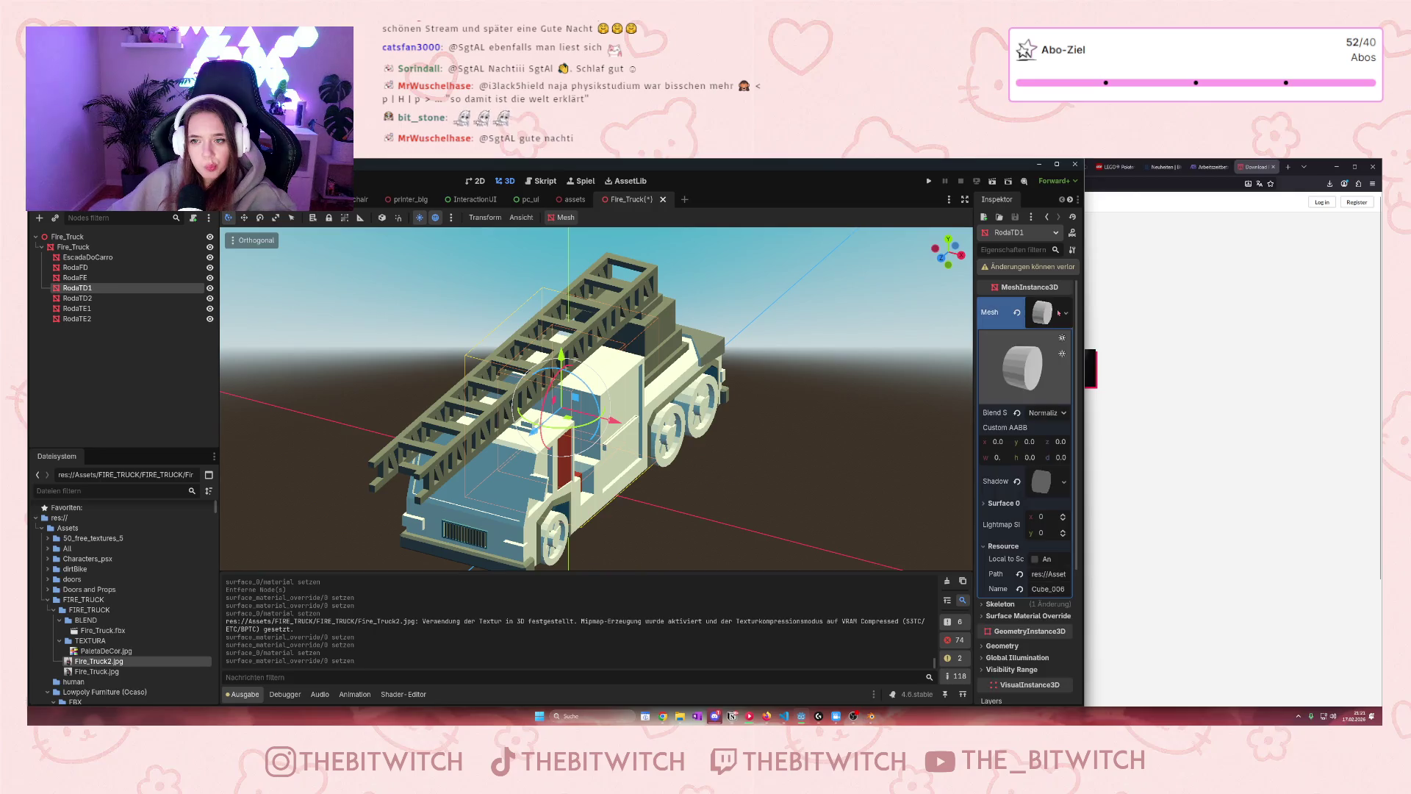
pyautogui.click(1003, 503)
pyautogui.moveTo(99, 660); pyautogui.dragTo(1065, 542)
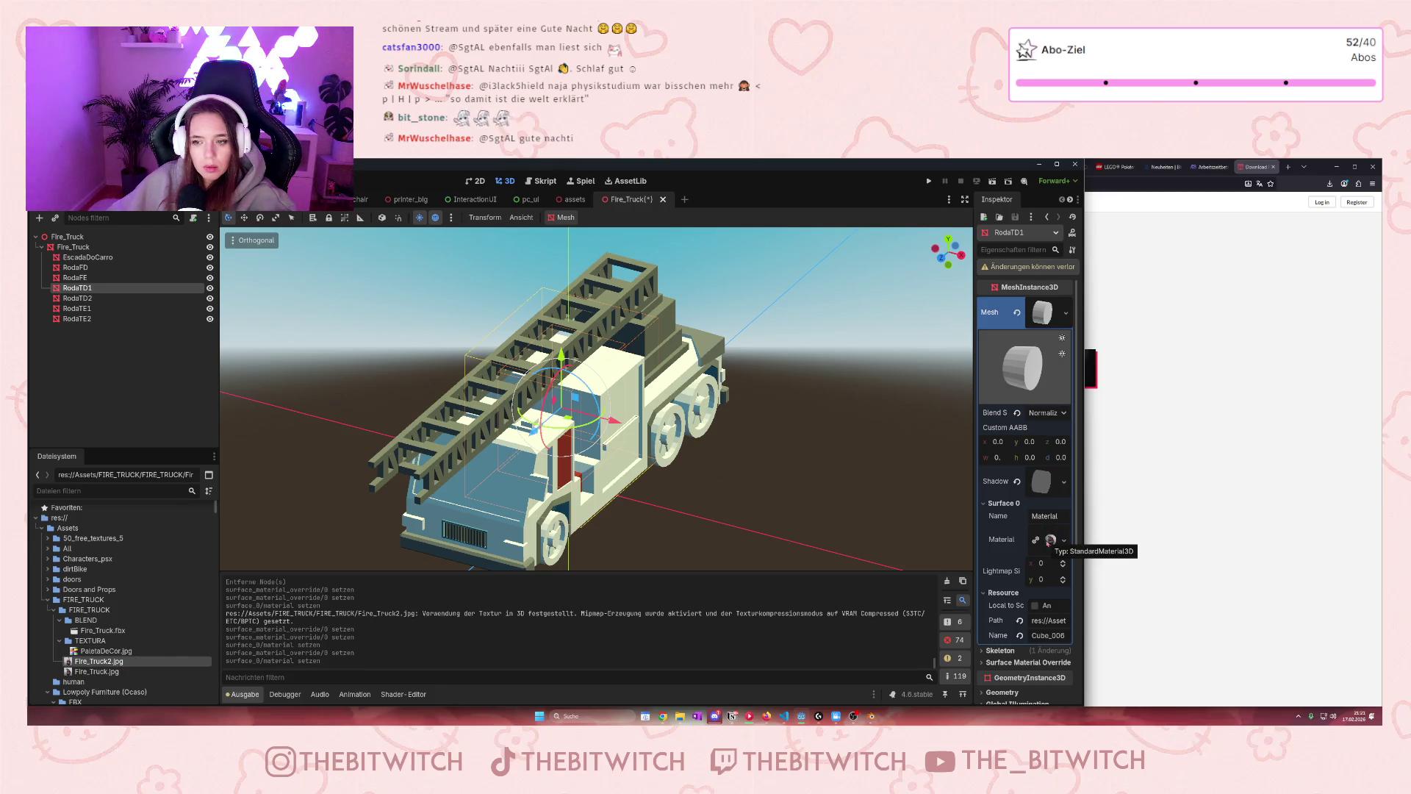
pyautogui.click(1067, 544)
pyautogui.click(999, 523)
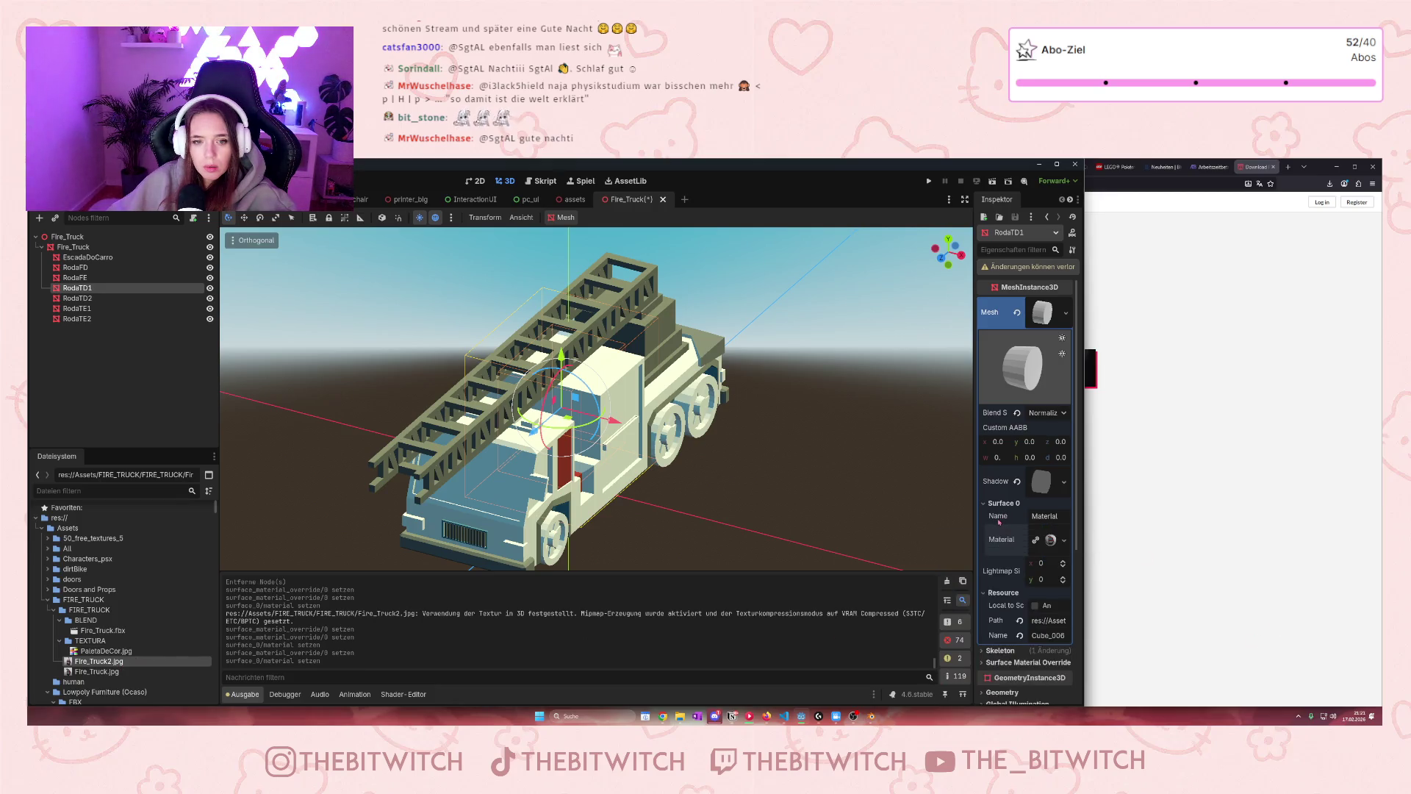
pyautogui.scroll(-5, 705, 440)
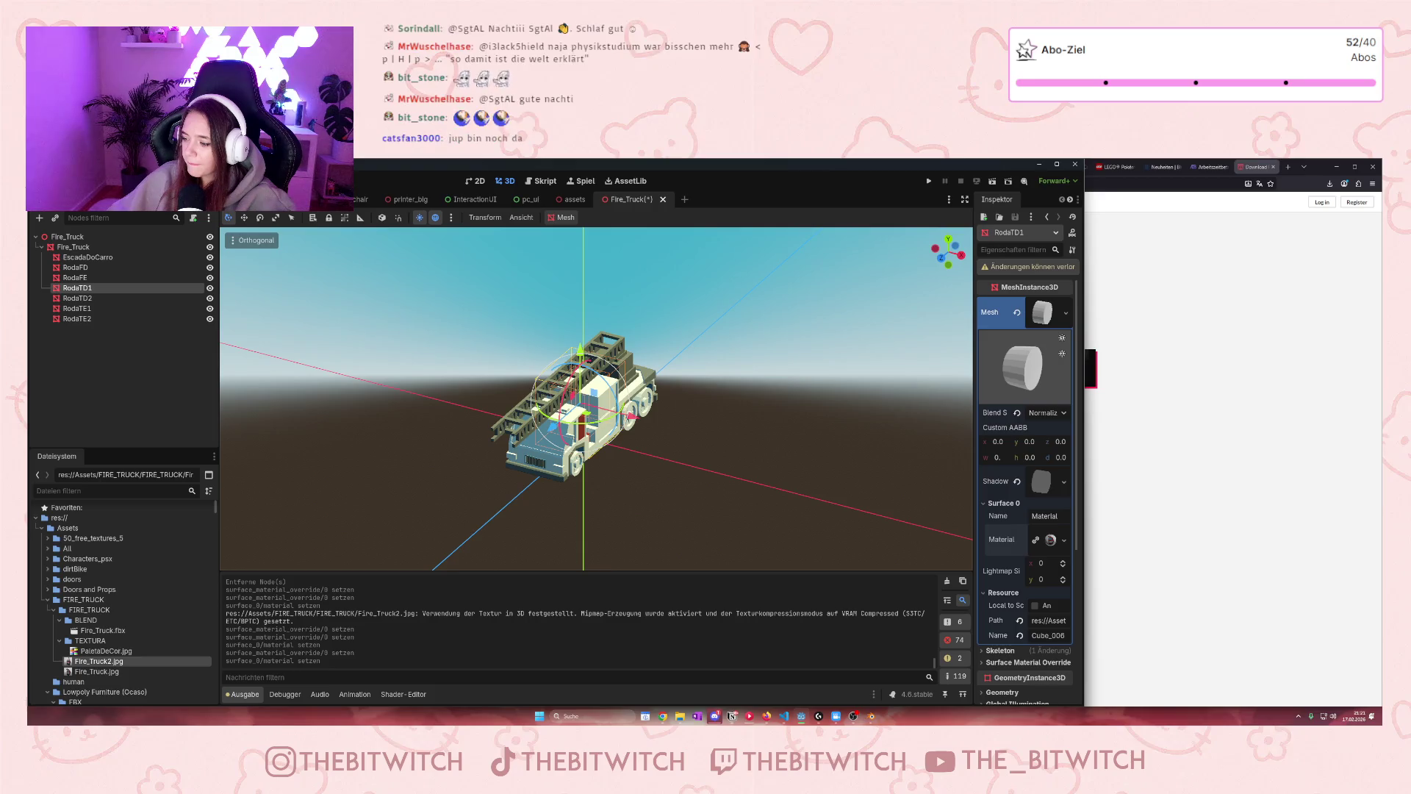
# Select the whole Fire_Truck model and apply Fire_Truck2.jpg as its material
pyautogui.scroll(10, 613, 445)
pyautogui.click(613, 444)
pyautogui.scroll(-10, 613, 444)
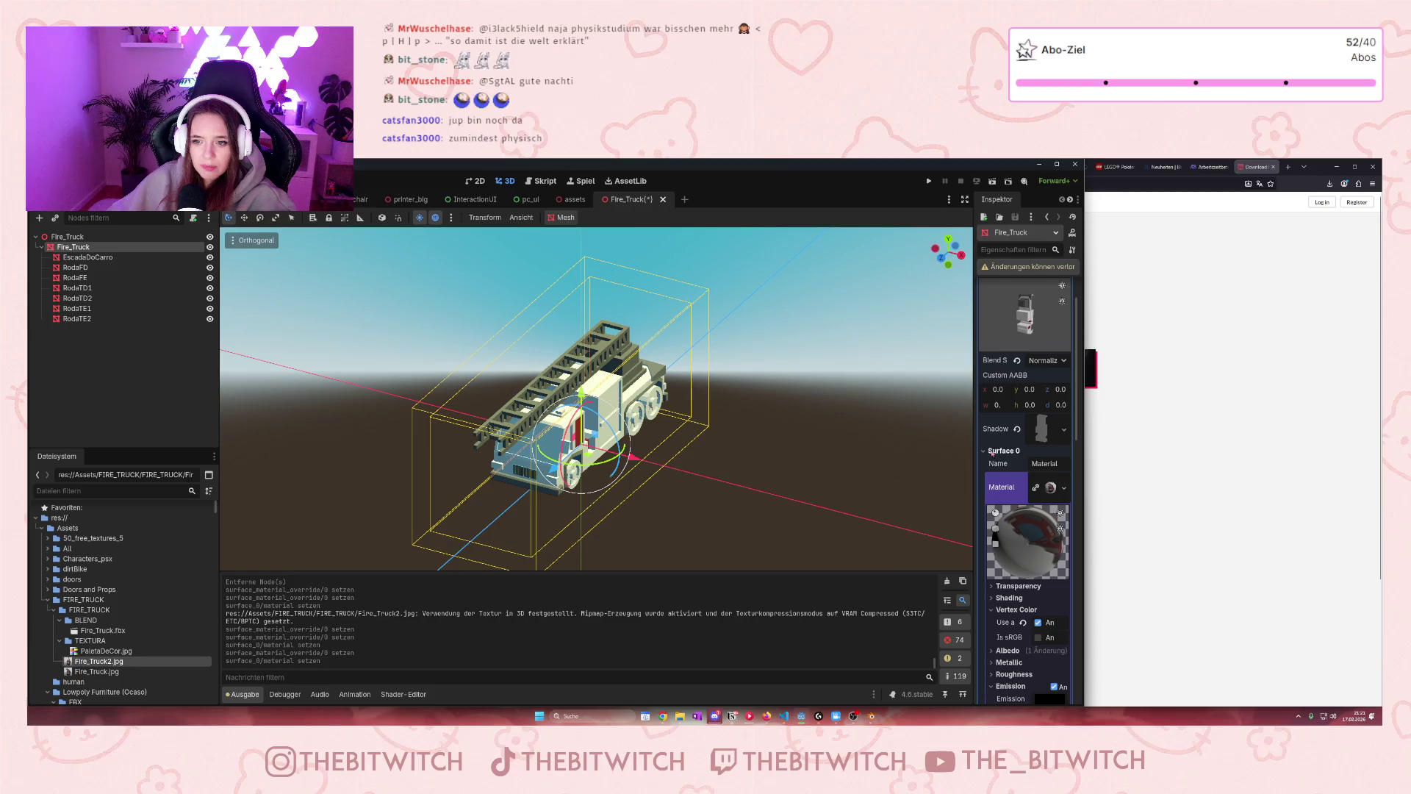
pyautogui.scroll(-5, 1000, 463)
pyautogui.scroll(6, 1011, 475)
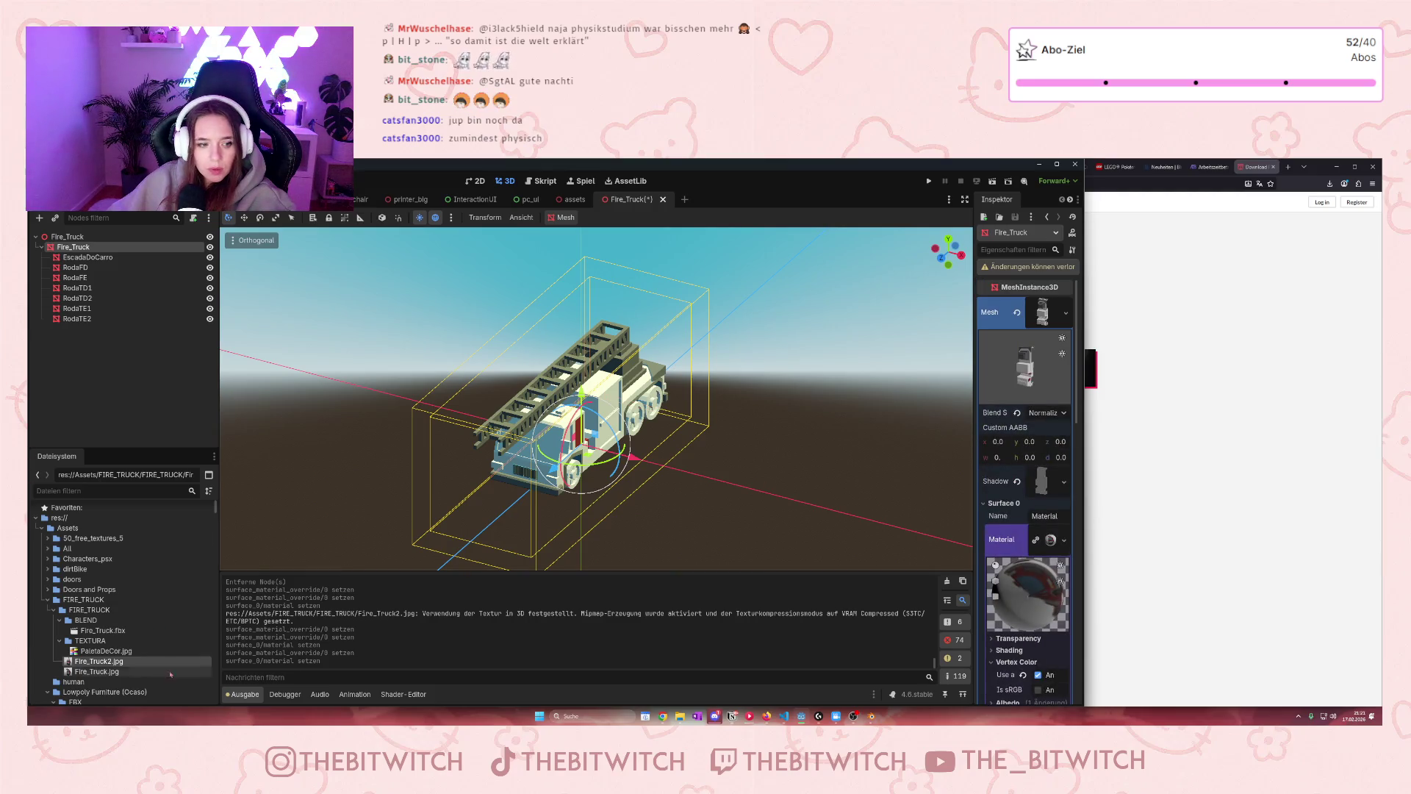
pyautogui.moveTo(122, 665); pyautogui.dragTo(1027, 594)
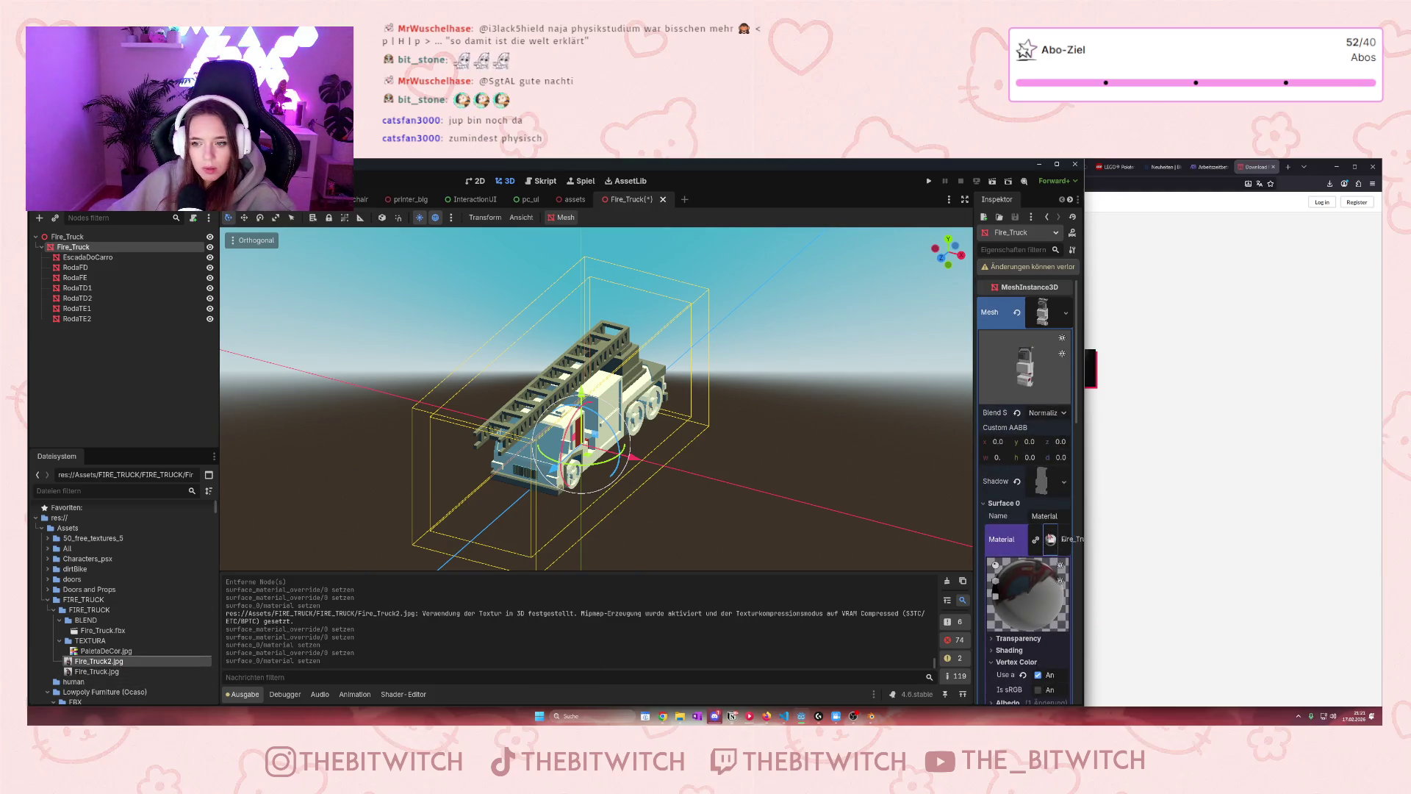
pyautogui.click(1062, 540)
pyautogui.click(992, 506)
pyautogui.click(990, 506)
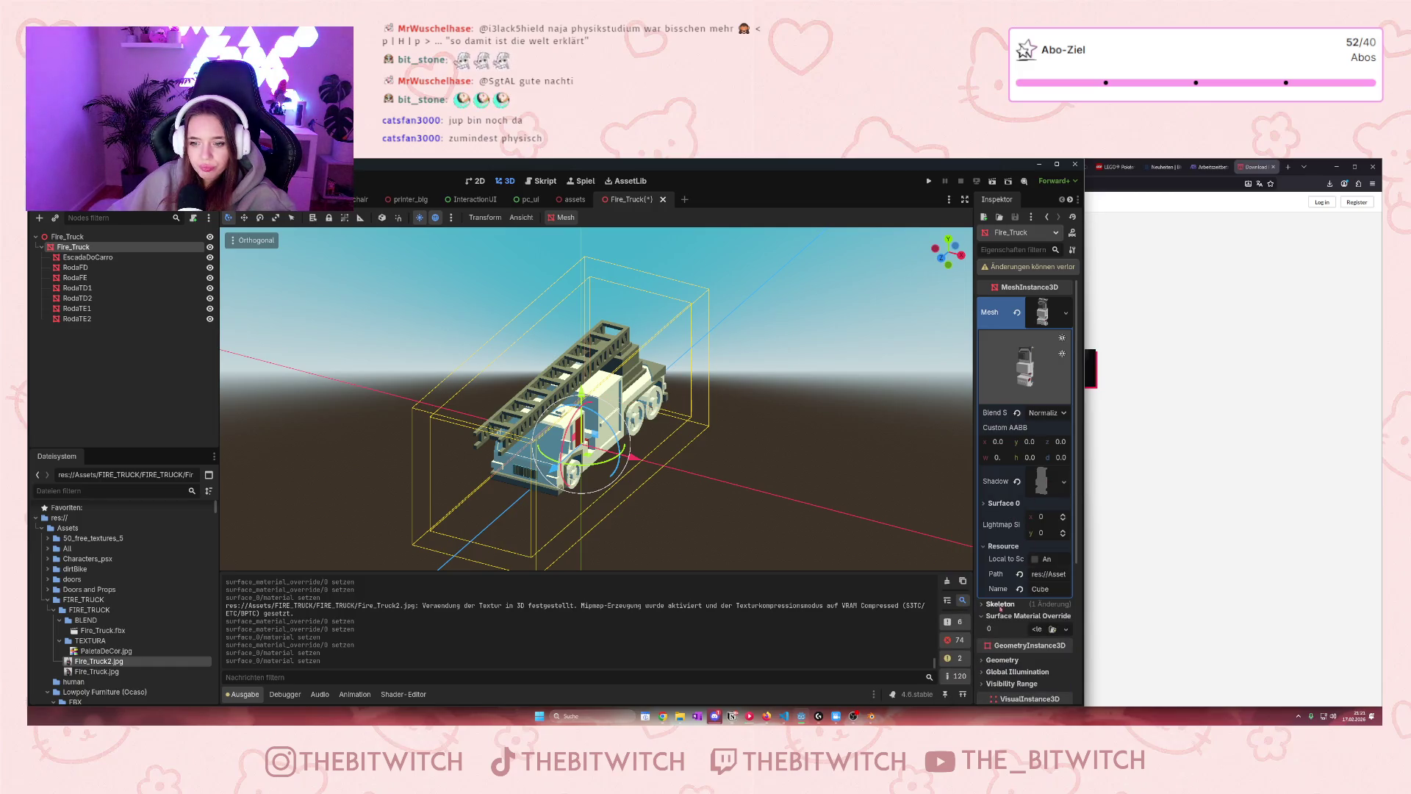
# Assign Fire_Truck2.jpg to Fire_Truck's surface material override slot 0
pyautogui.scroll(-2, 981, 611)
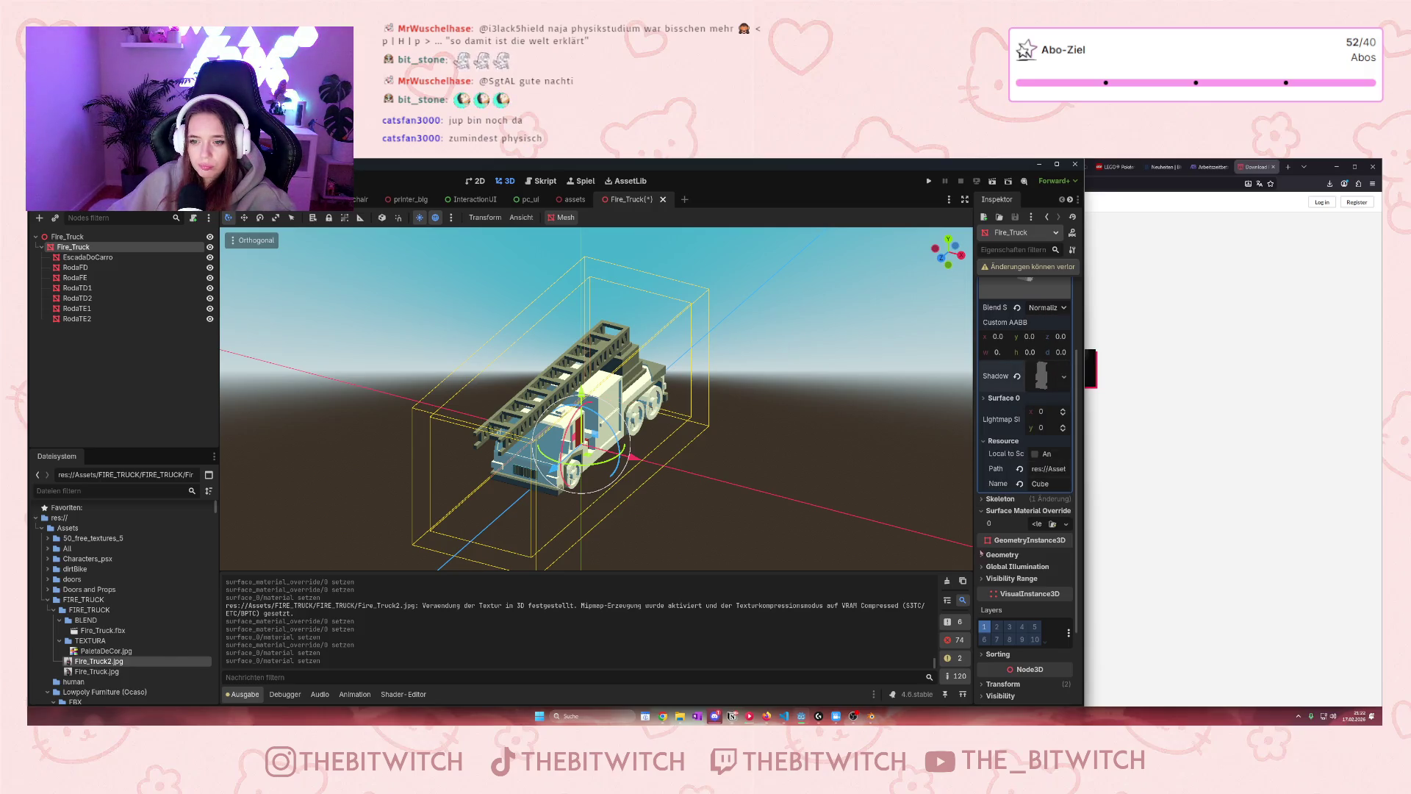
pyautogui.click(983, 509)
pyautogui.click(983, 510)
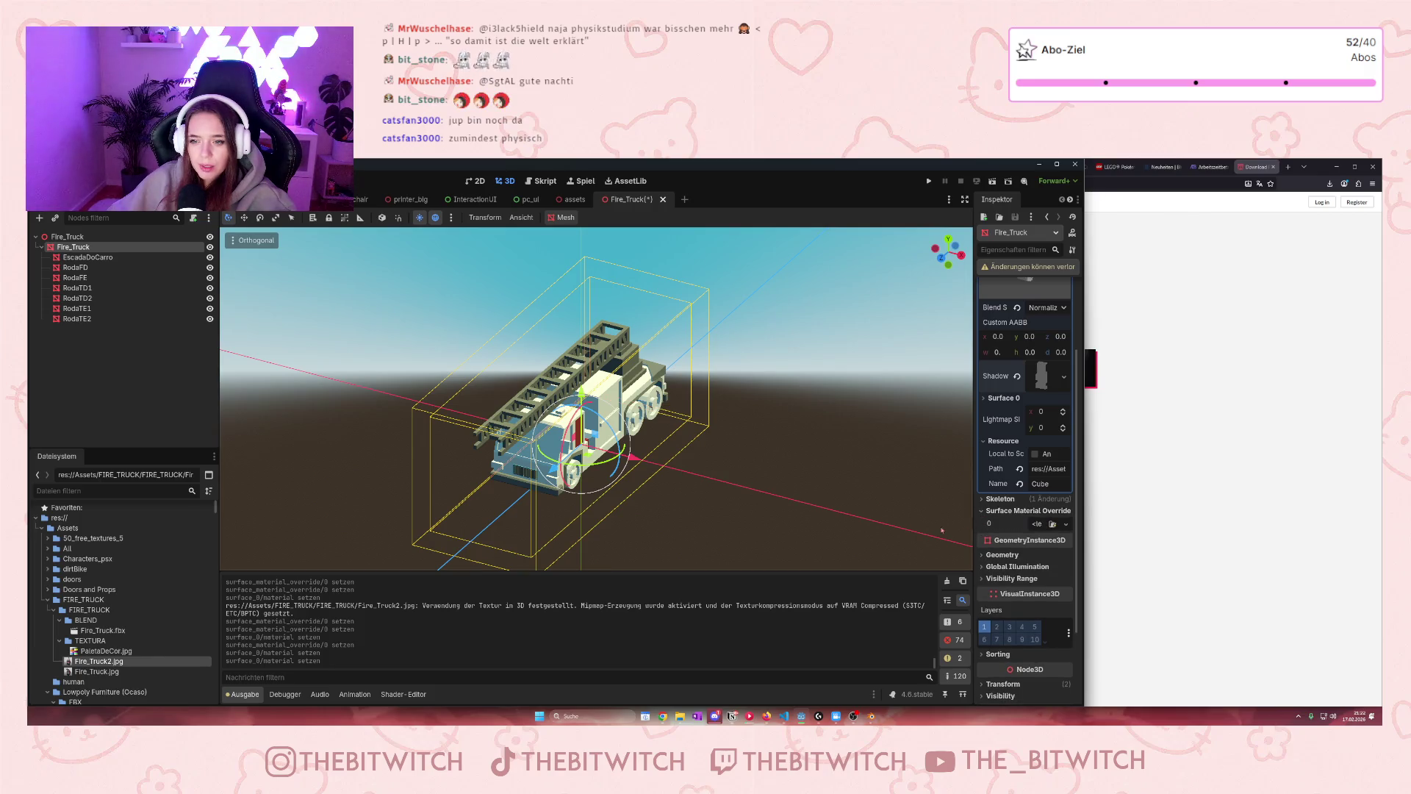
pyautogui.moveTo(87, 663); pyautogui.dragTo(1043, 528)
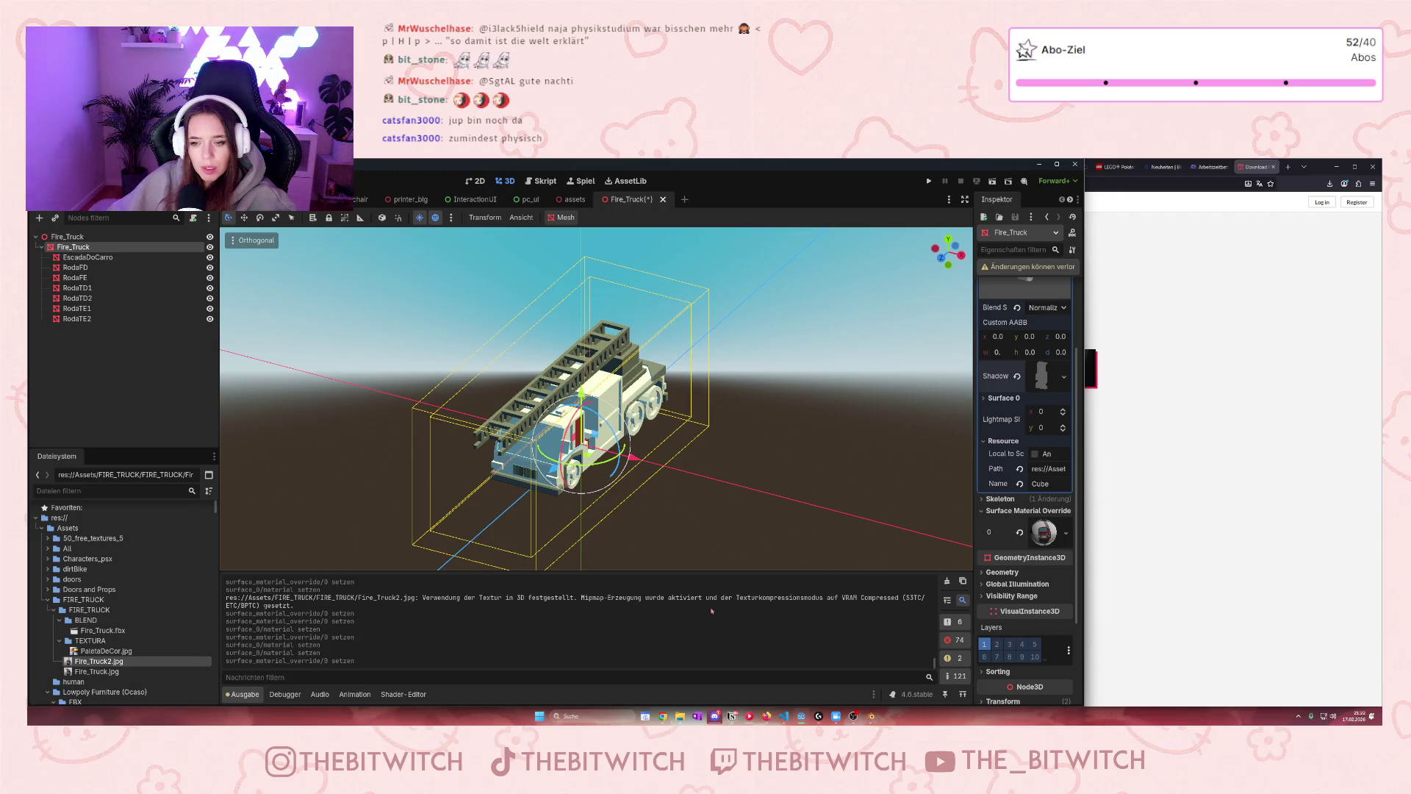
pyautogui.click(77, 297)
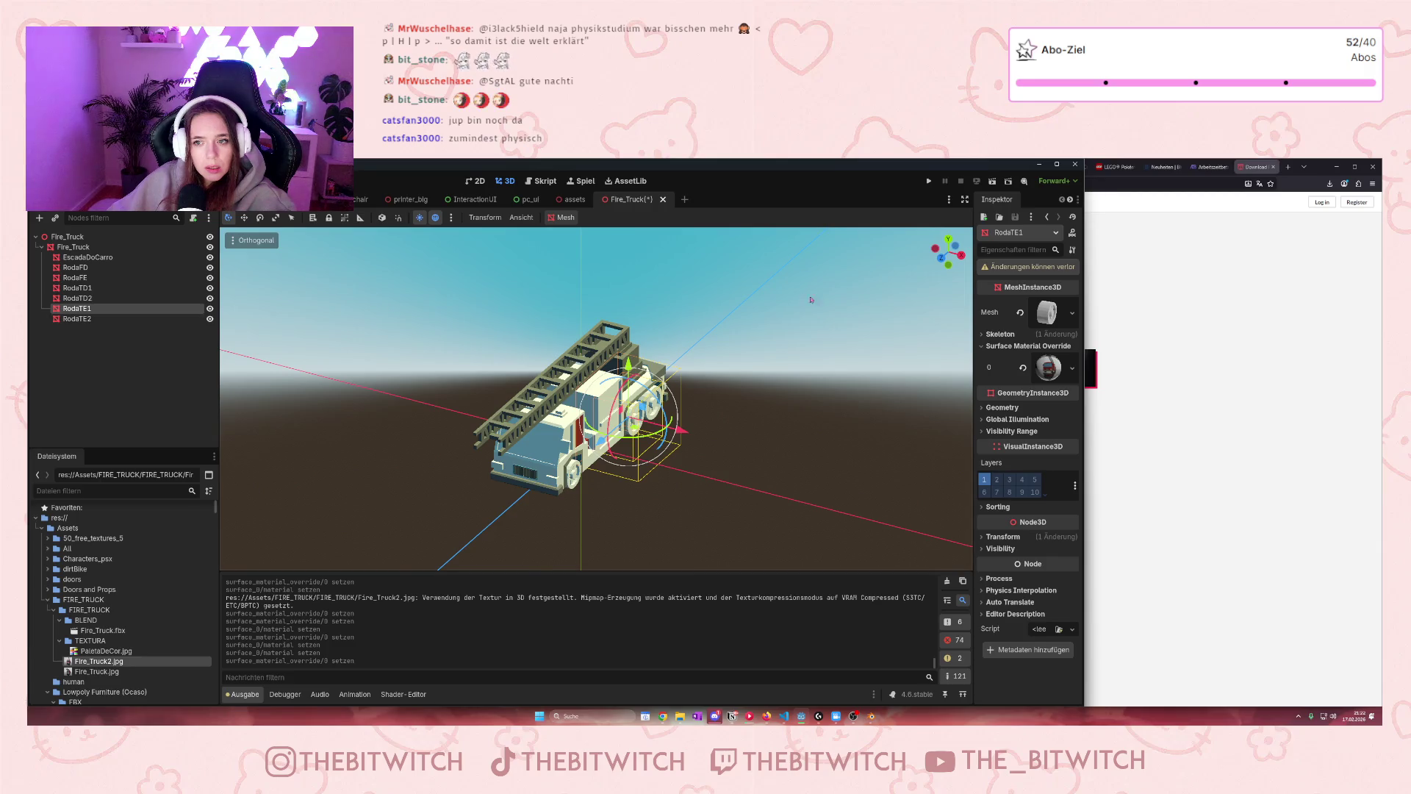
# Show the wheel mesh's Surface 0, drop Fire_Truck2.jpg on RodaFE and RodaTE2, then preview it
pyautogui.click(1043, 314)
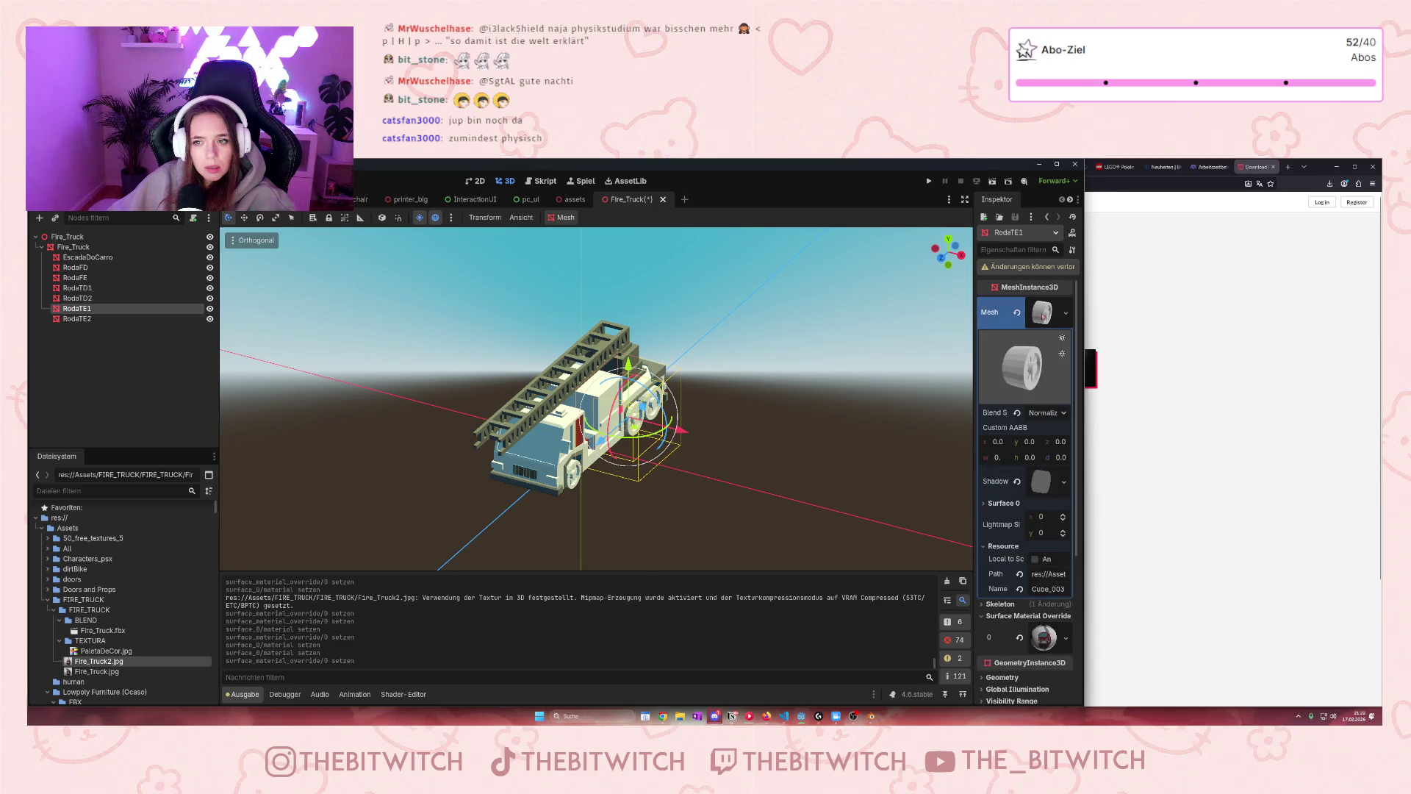
pyautogui.click(1003, 503)
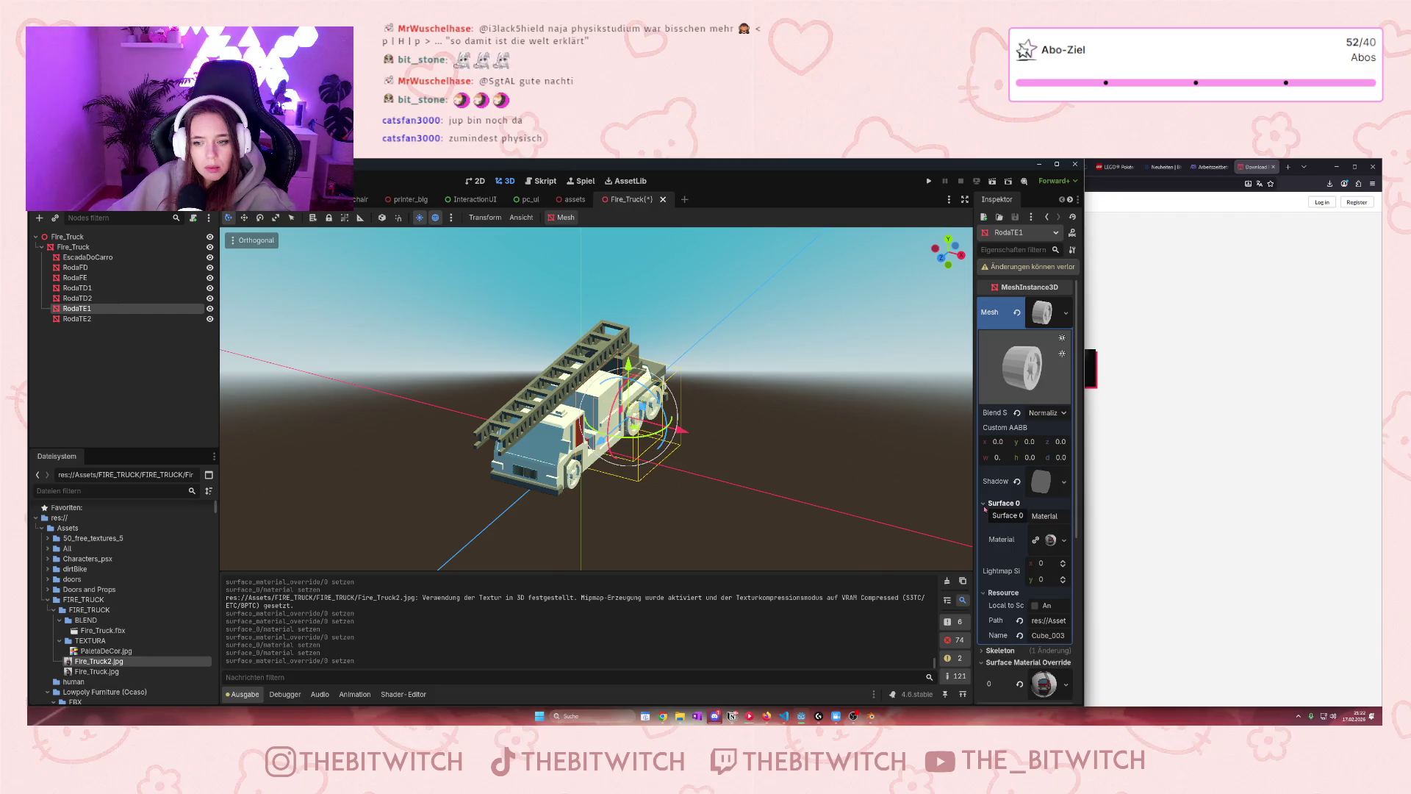
pyautogui.moveTo(80, 667); pyautogui.dragTo(71, 288)
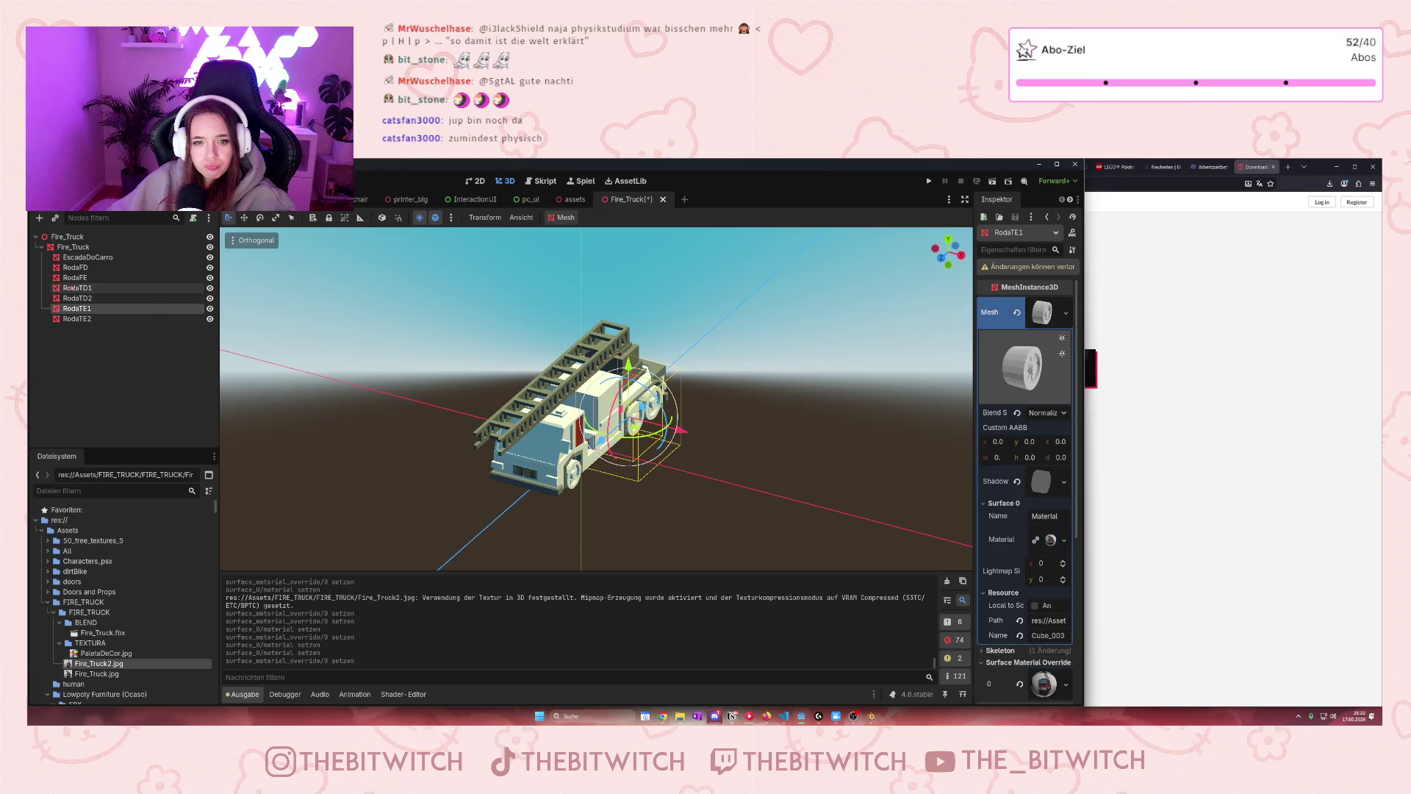
pyautogui.moveTo(88, 663)
pyautogui.mouseDown()
pyautogui.moveTo(110, 476)
pyautogui.moveTo(71, 309)
pyautogui.moveTo(67, 321)
pyautogui.moveTo(110, 441)
pyautogui.moveTo(110, 601)
pyautogui.moveTo(103, 311)
pyautogui.mouseUp()
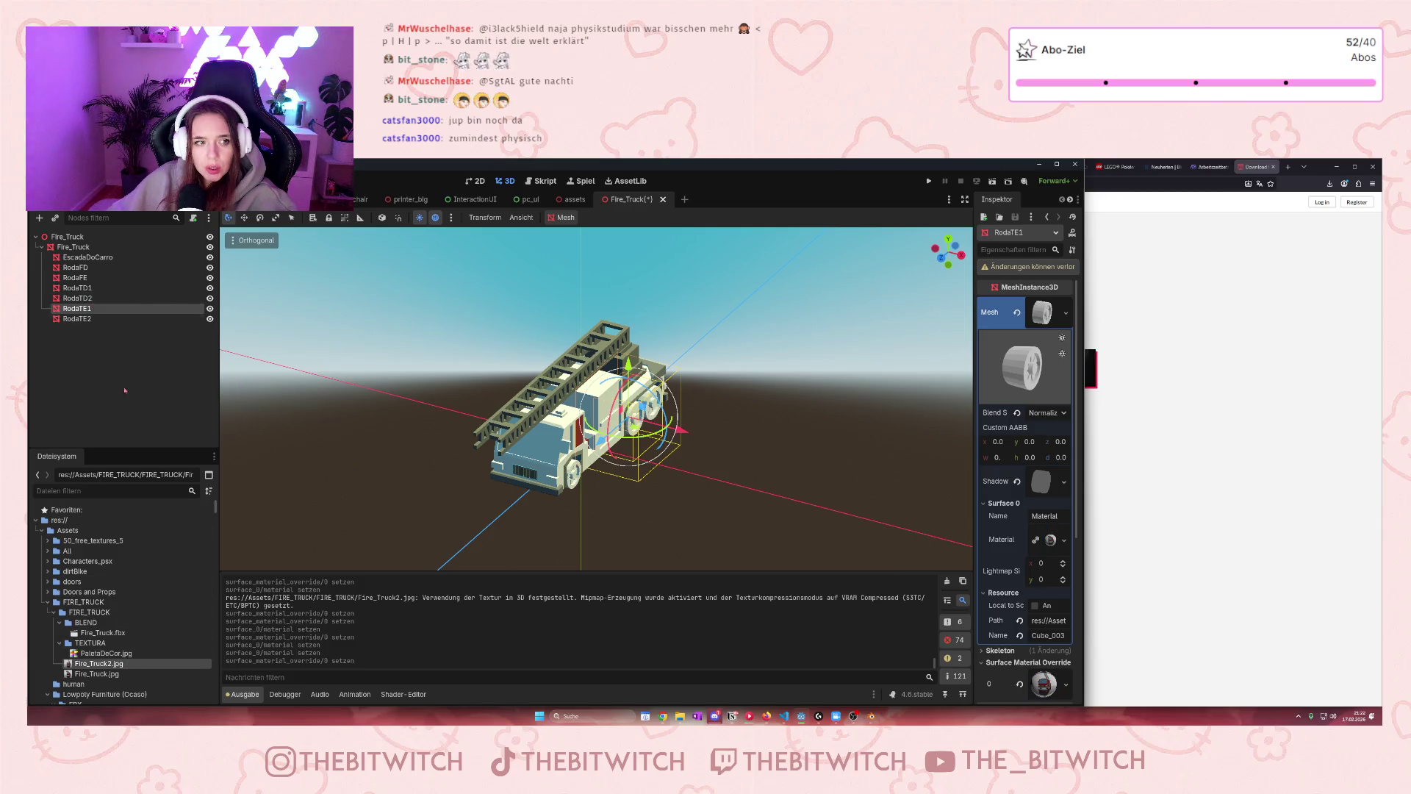
pyautogui.click(119, 663)
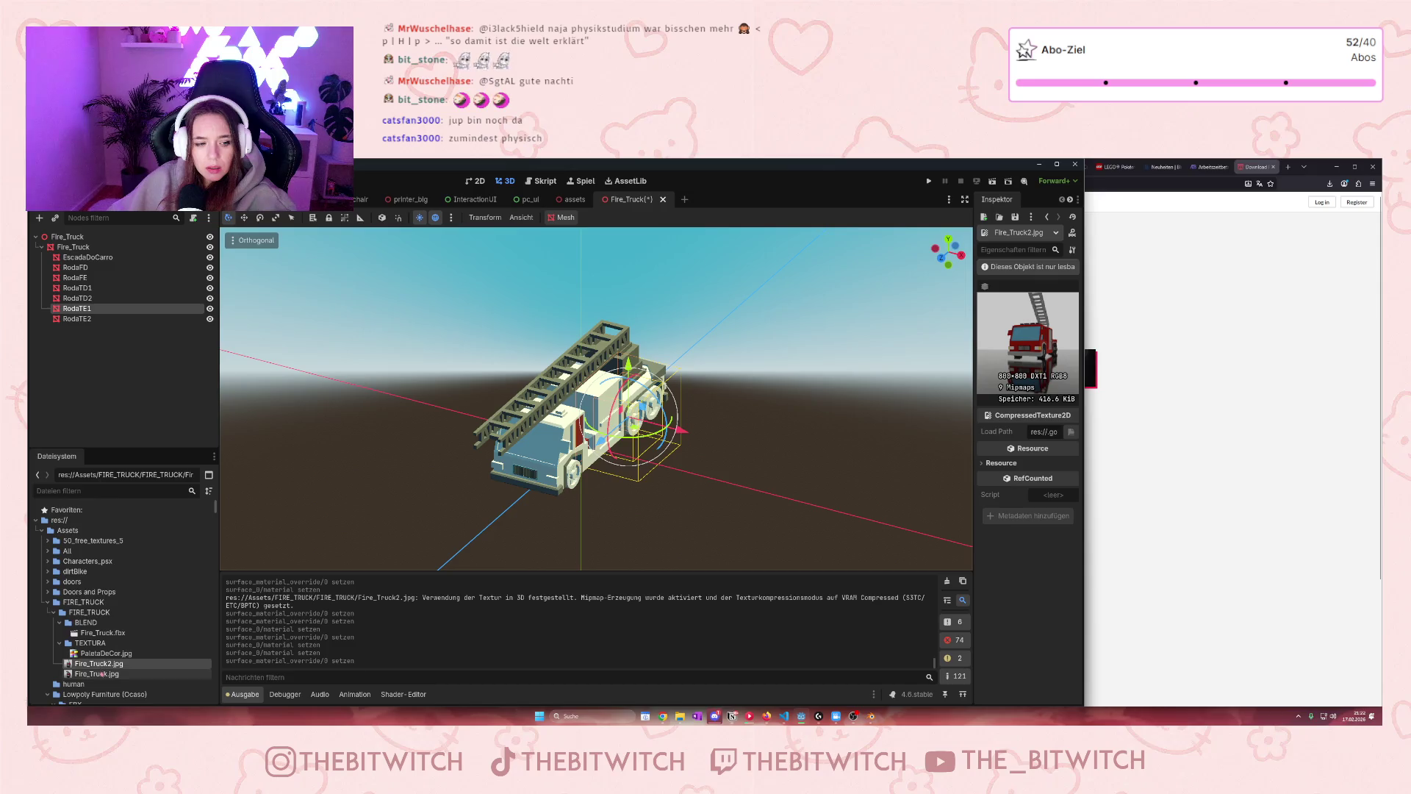
# Select and pan around the truck body, preview Fire_Truck2.jpg again, then inspect the RodaFD wheel
pyautogui.click(529, 471)
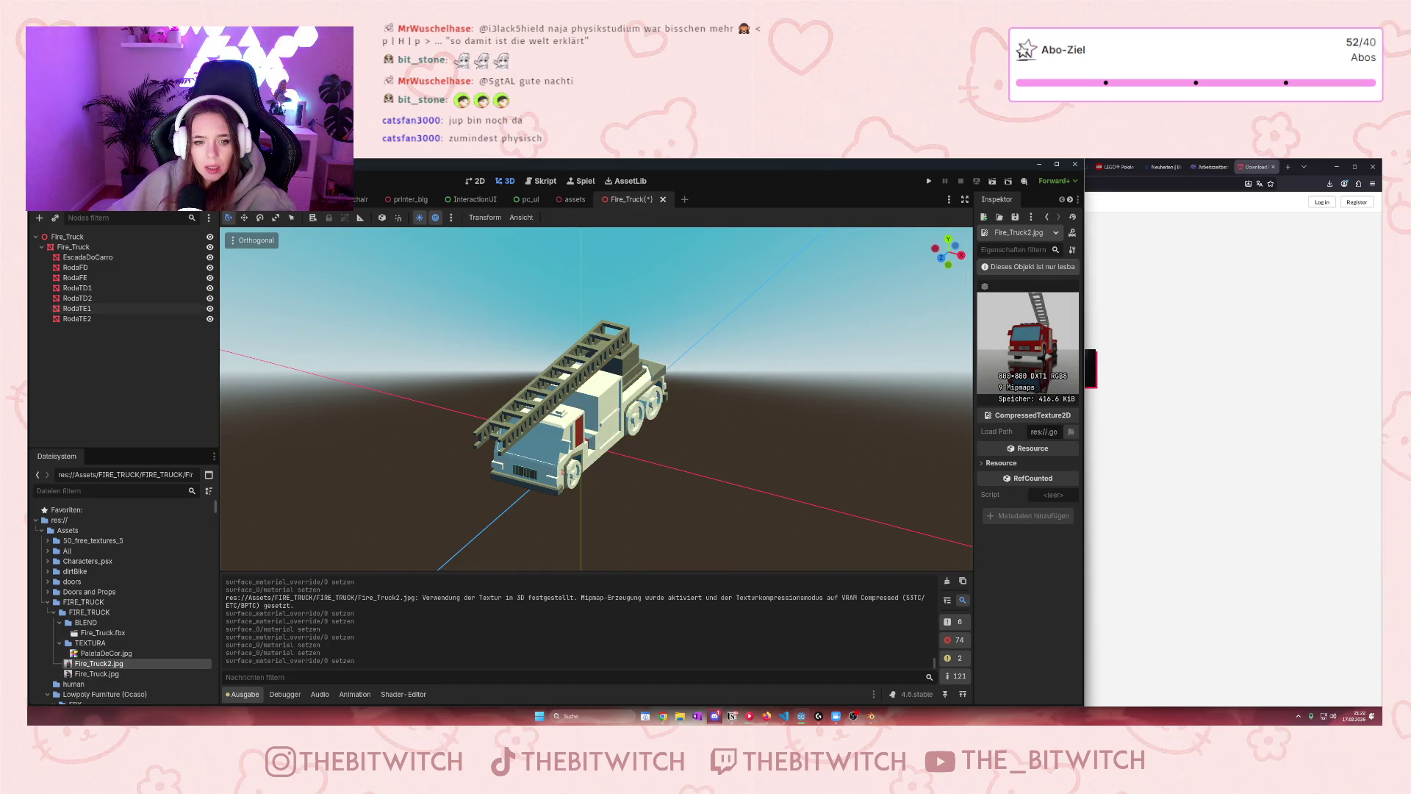
pyautogui.scroll(3, 548, 478)
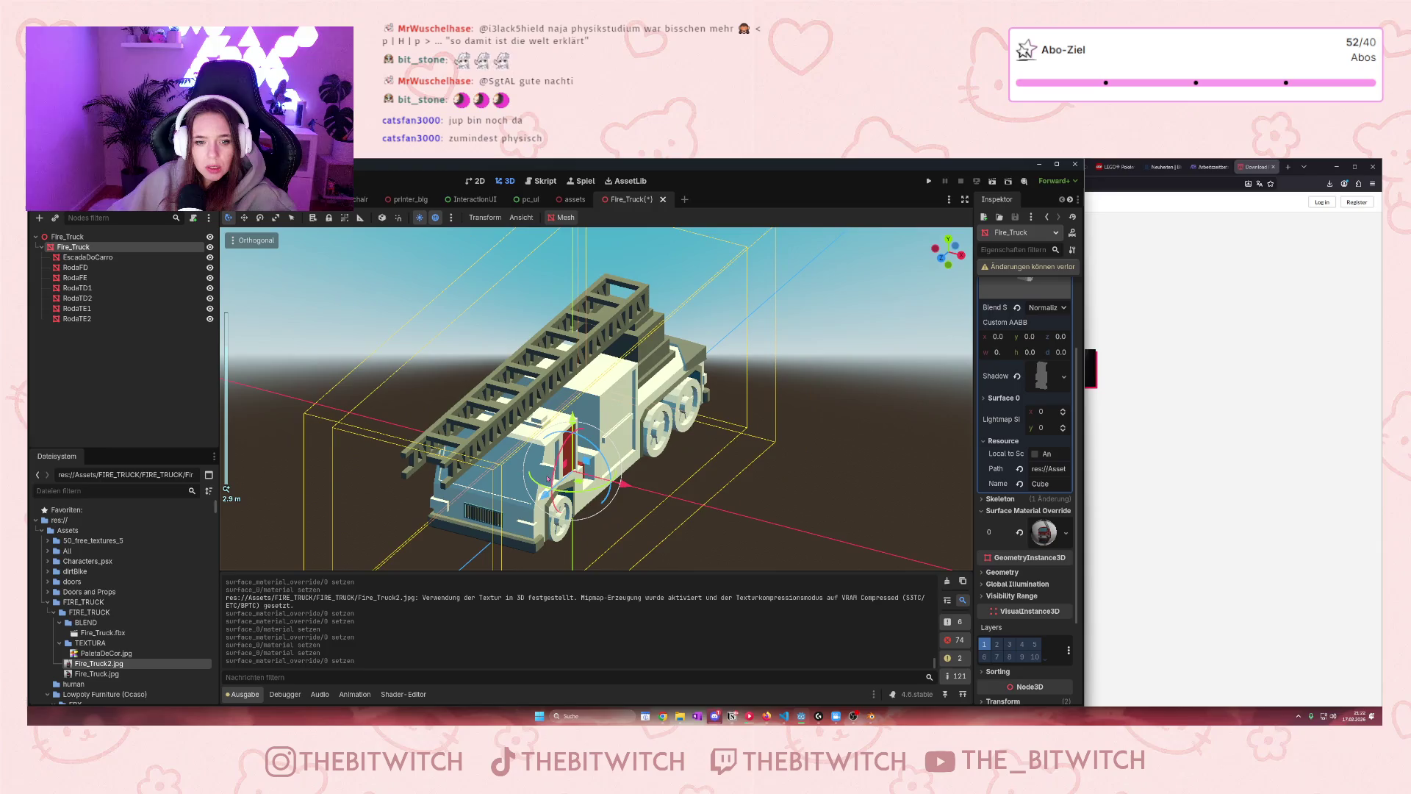
pyautogui.moveTo(526, 497); pyautogui.dragTo(637, 426)
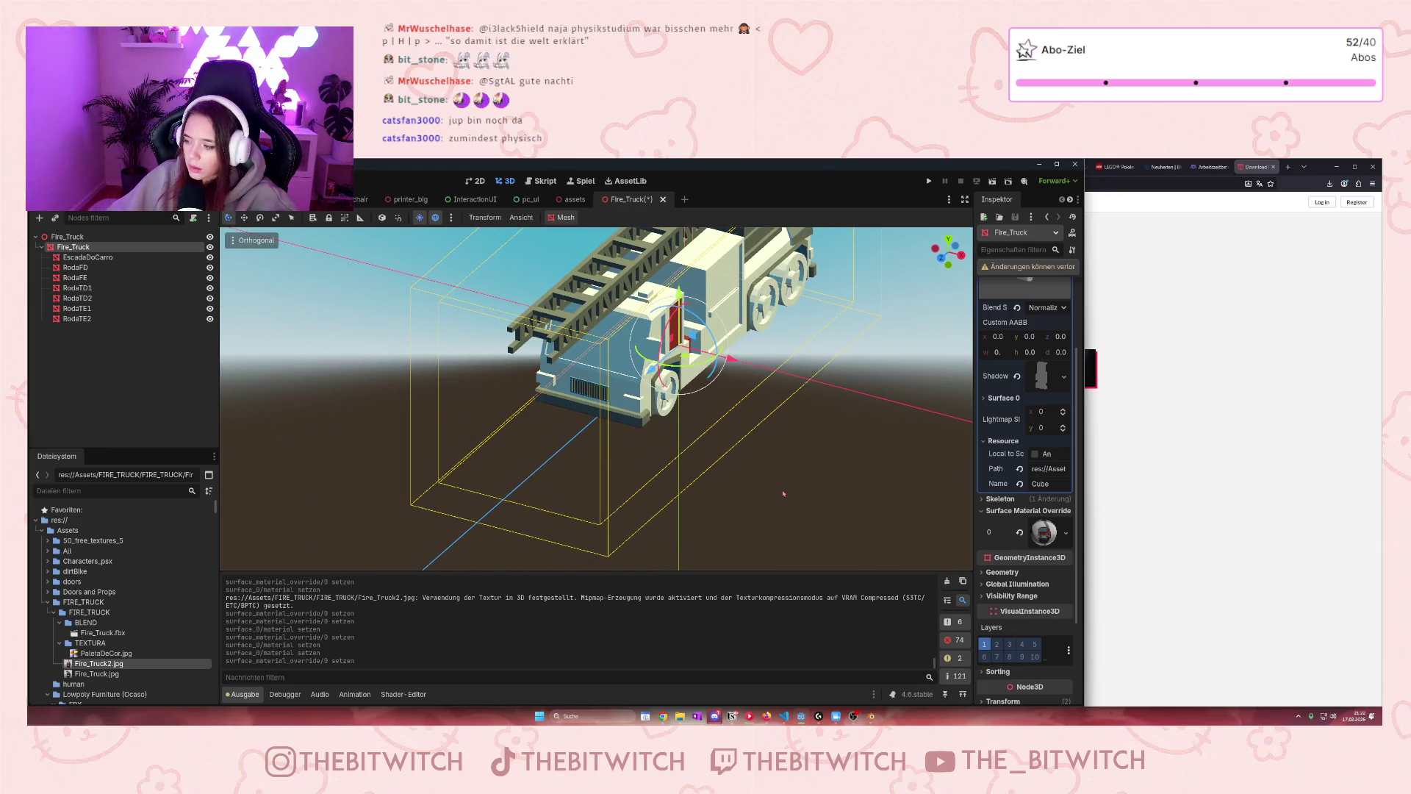
pyautogui.click(721, 472)
pyautogui.scroll(4, 688, 437)
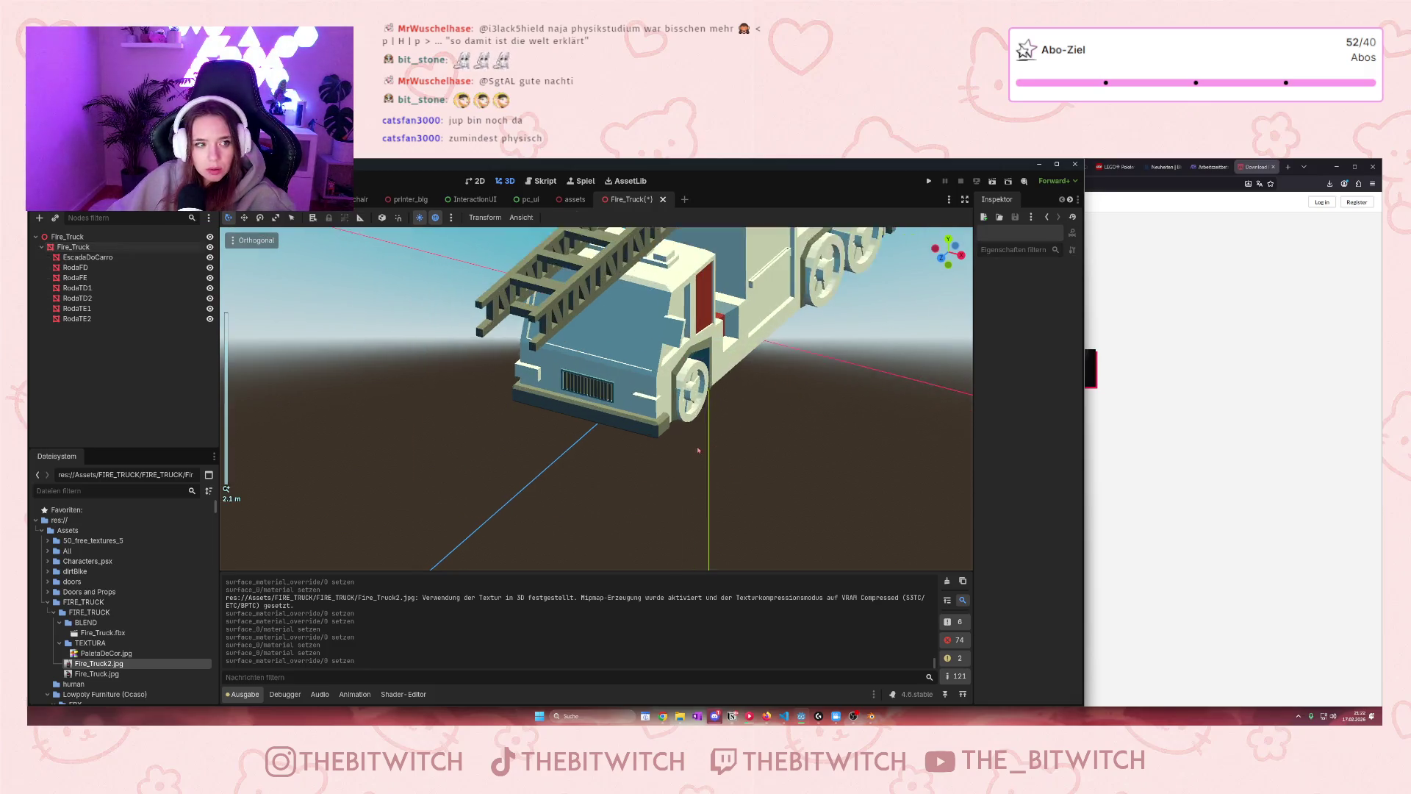
pyautogui.scroll(-5, 632, 357)
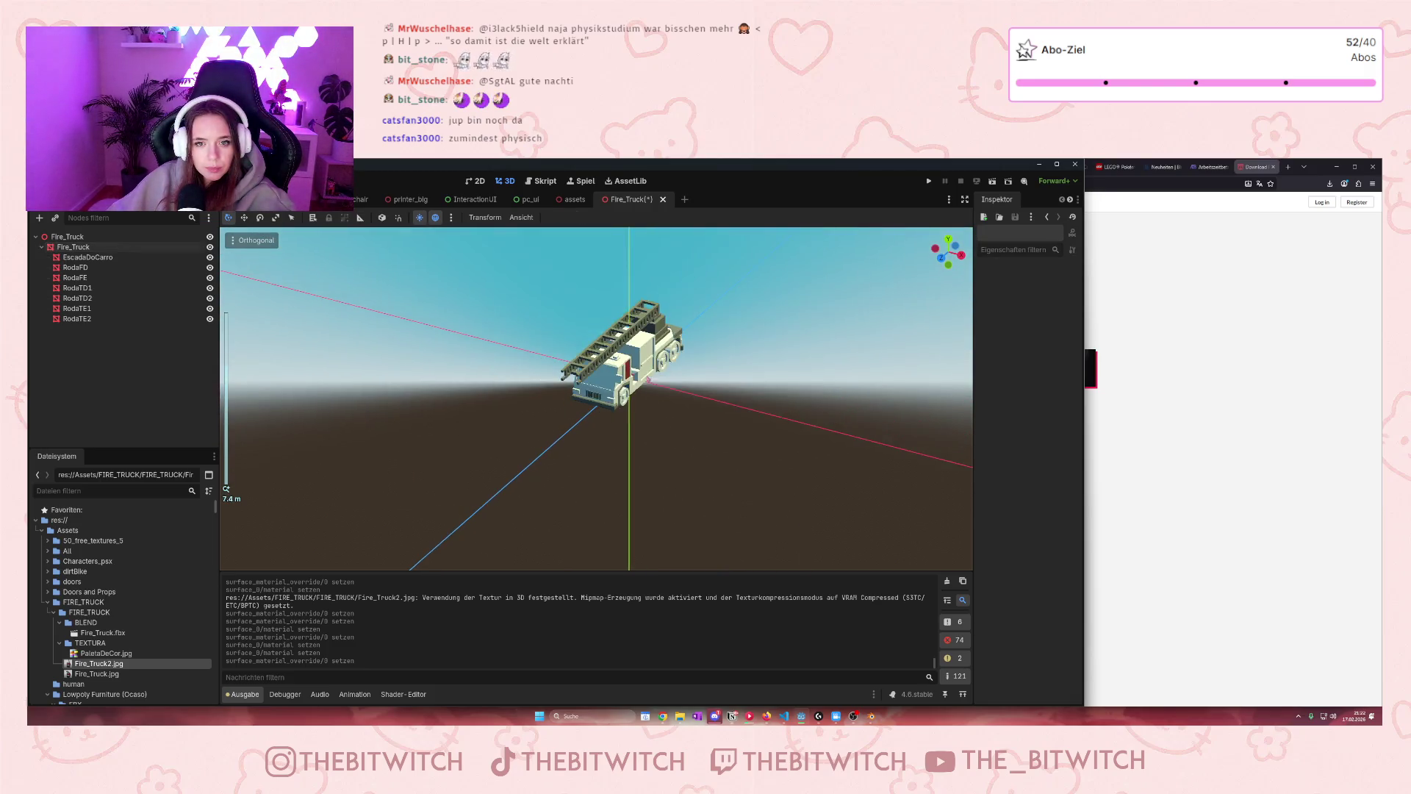
pyautogui.scroll(5, 565, 496)
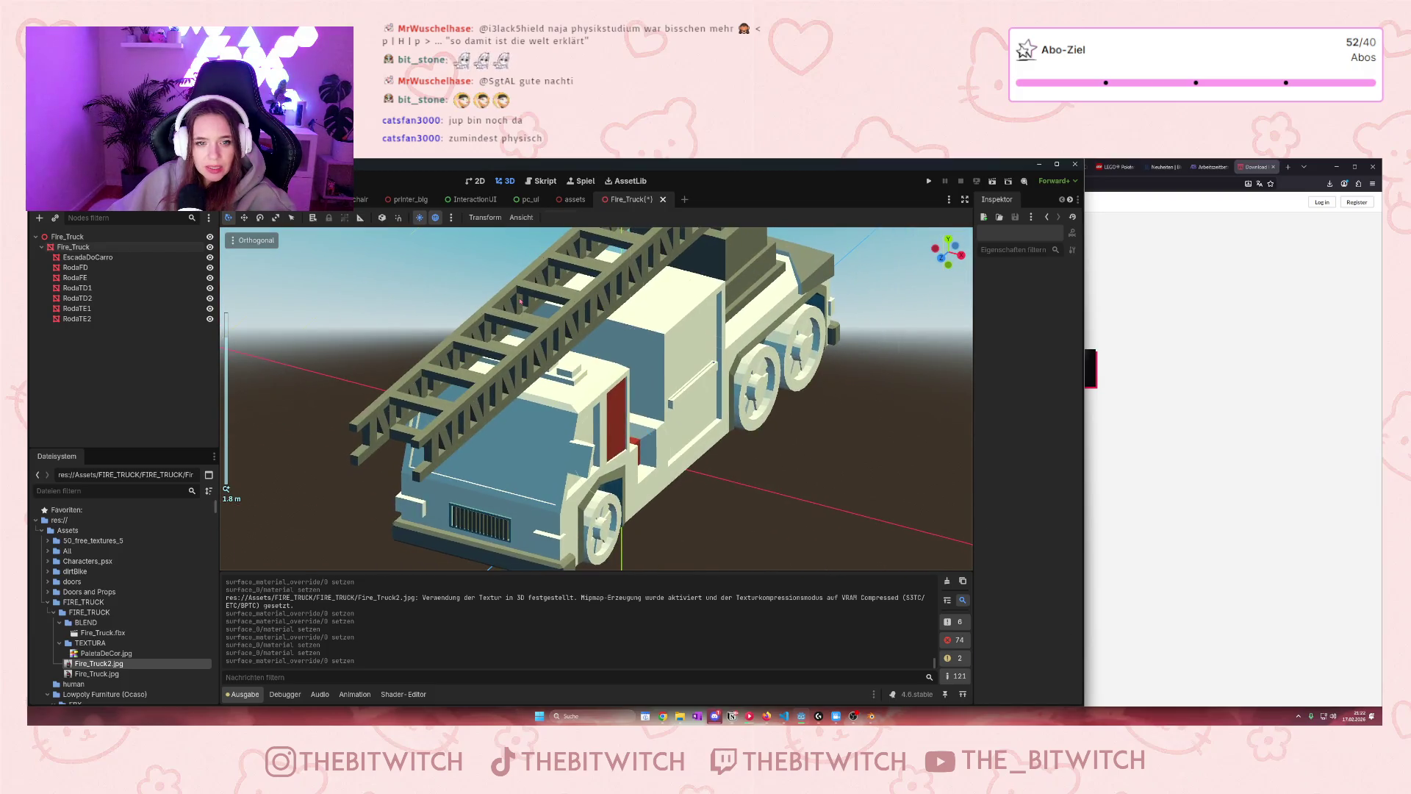
pyautogui.click(514, 382)
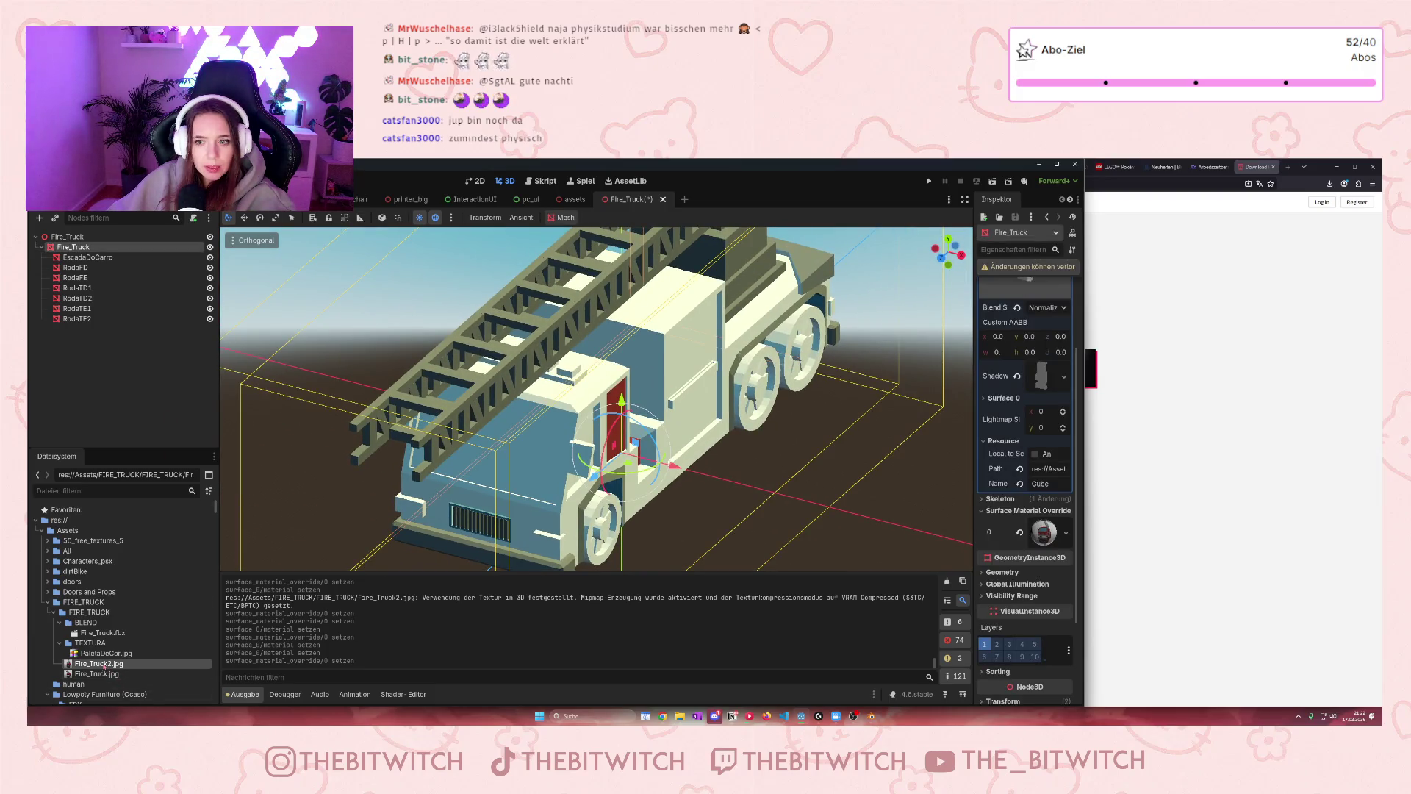
pyautogui.click(89, 665)
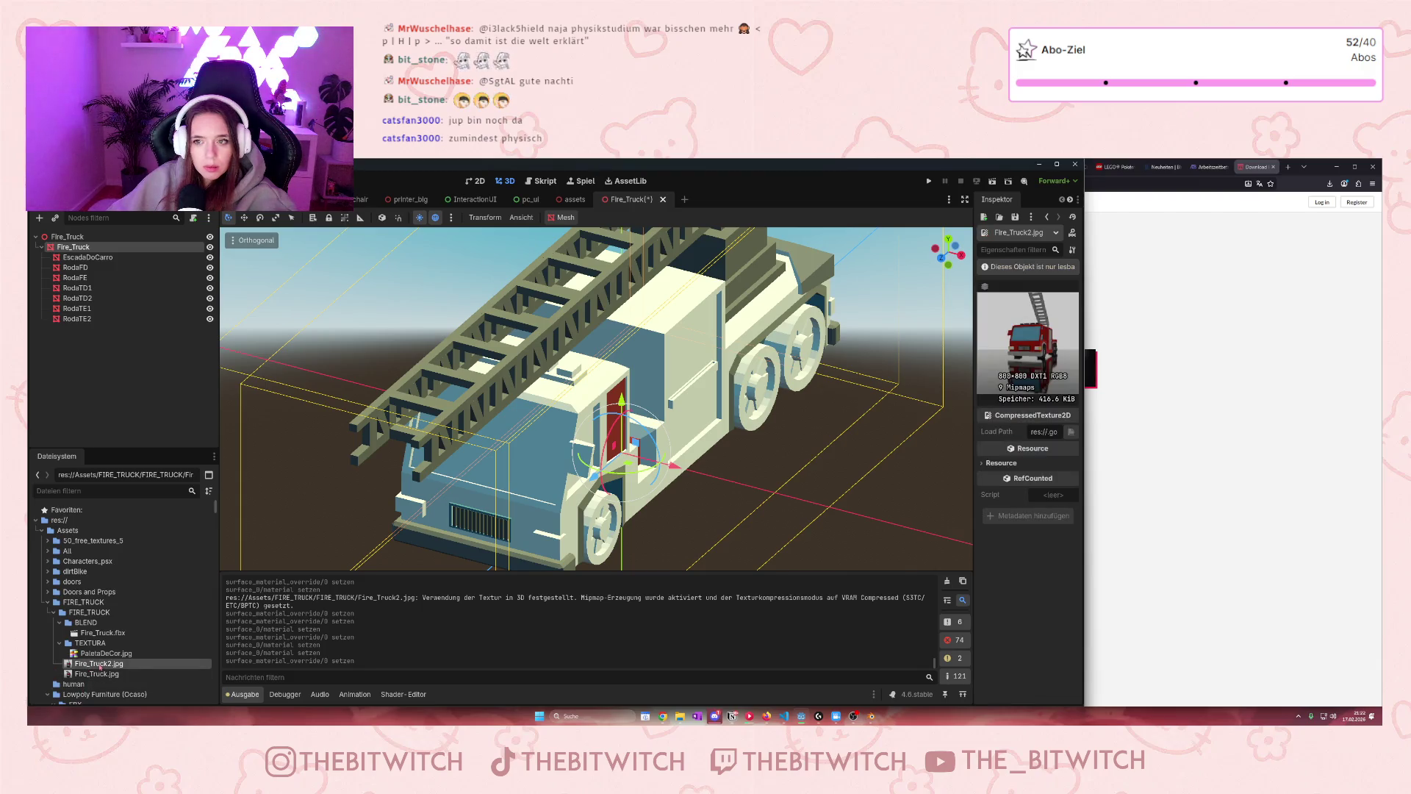
pyautogui.moveTo(99, 666)
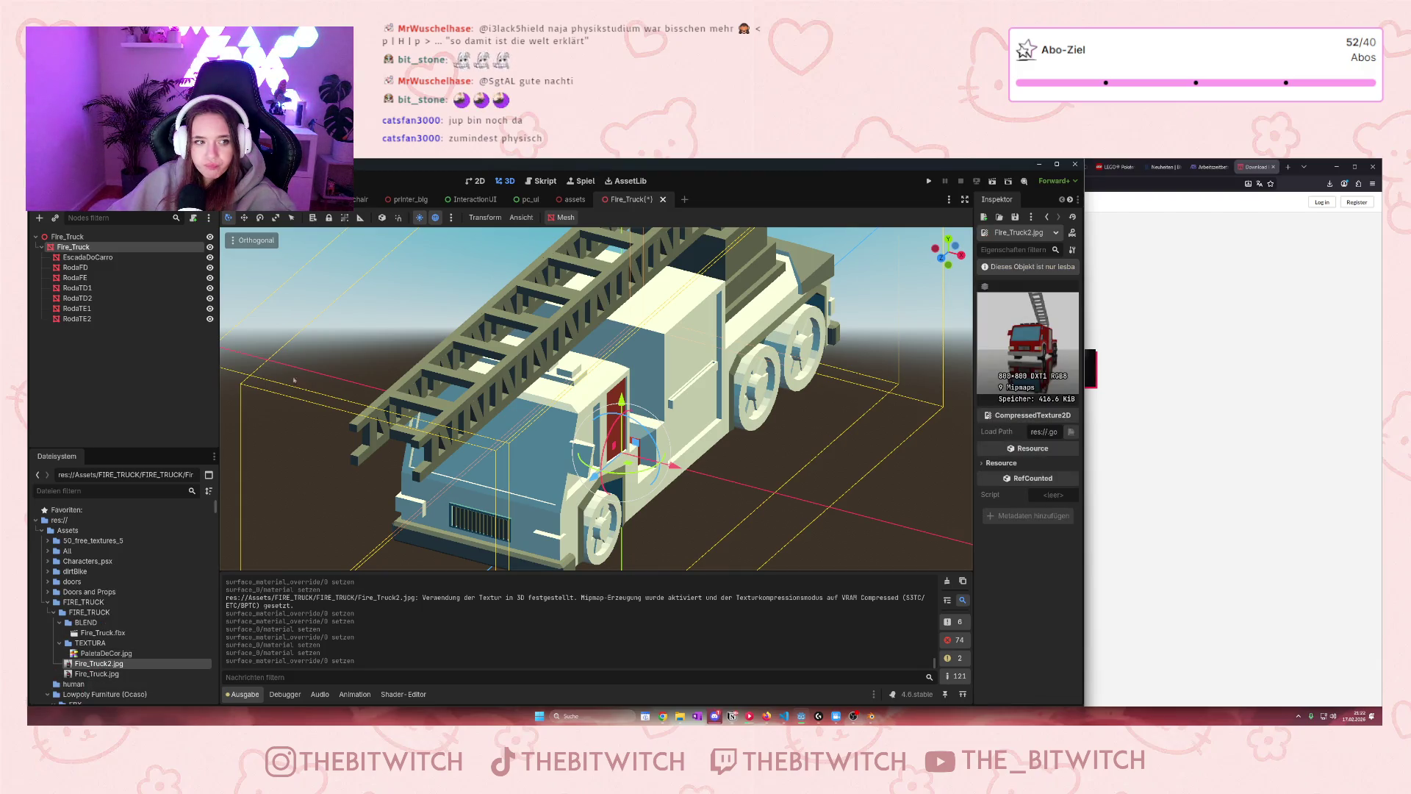
pyautogui.click(81, 269)
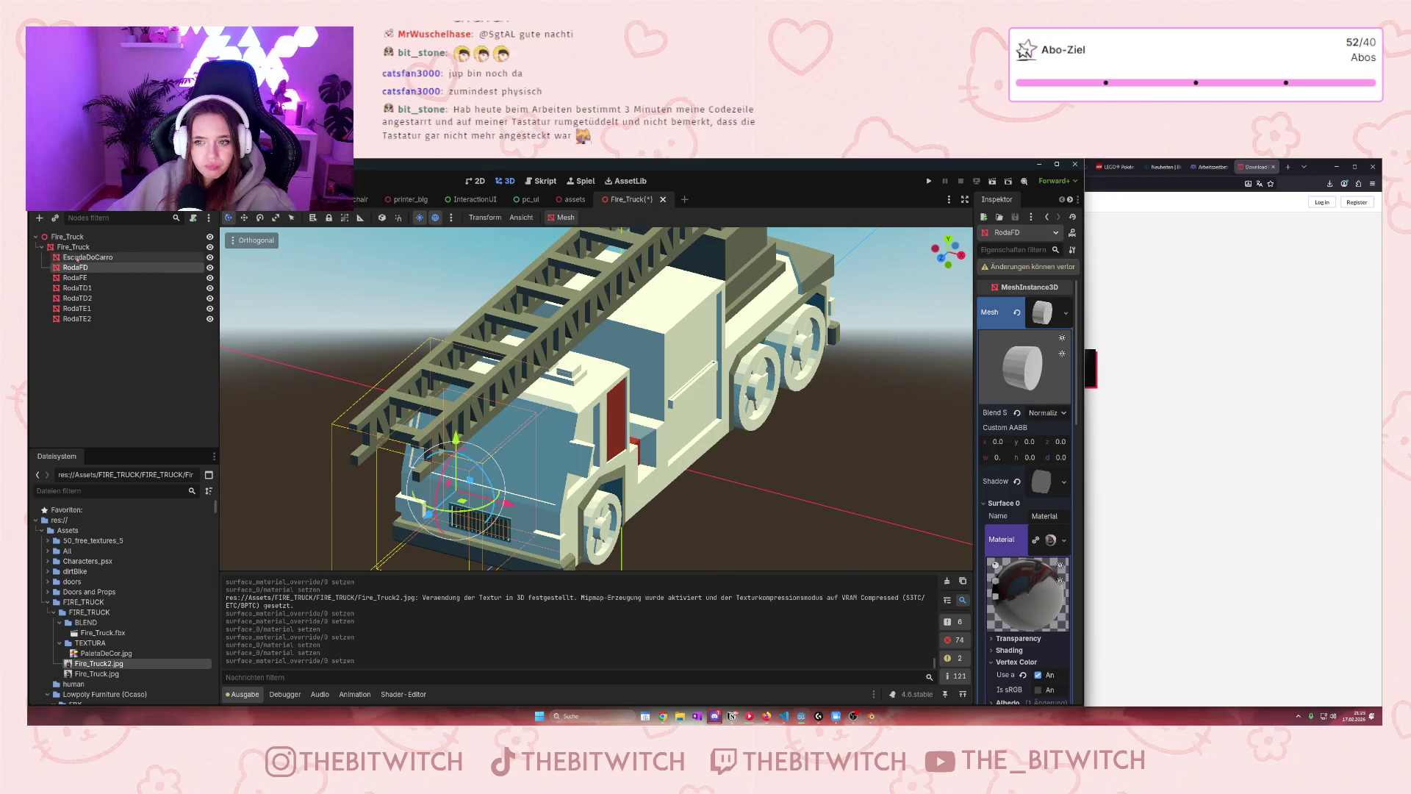
# Orbit to the truck's other side and inspect each wheel node and the EscadaDoCarro ladder
pyautogui.moveTo(471, 430); pyautogui.dragTo(661, 454)
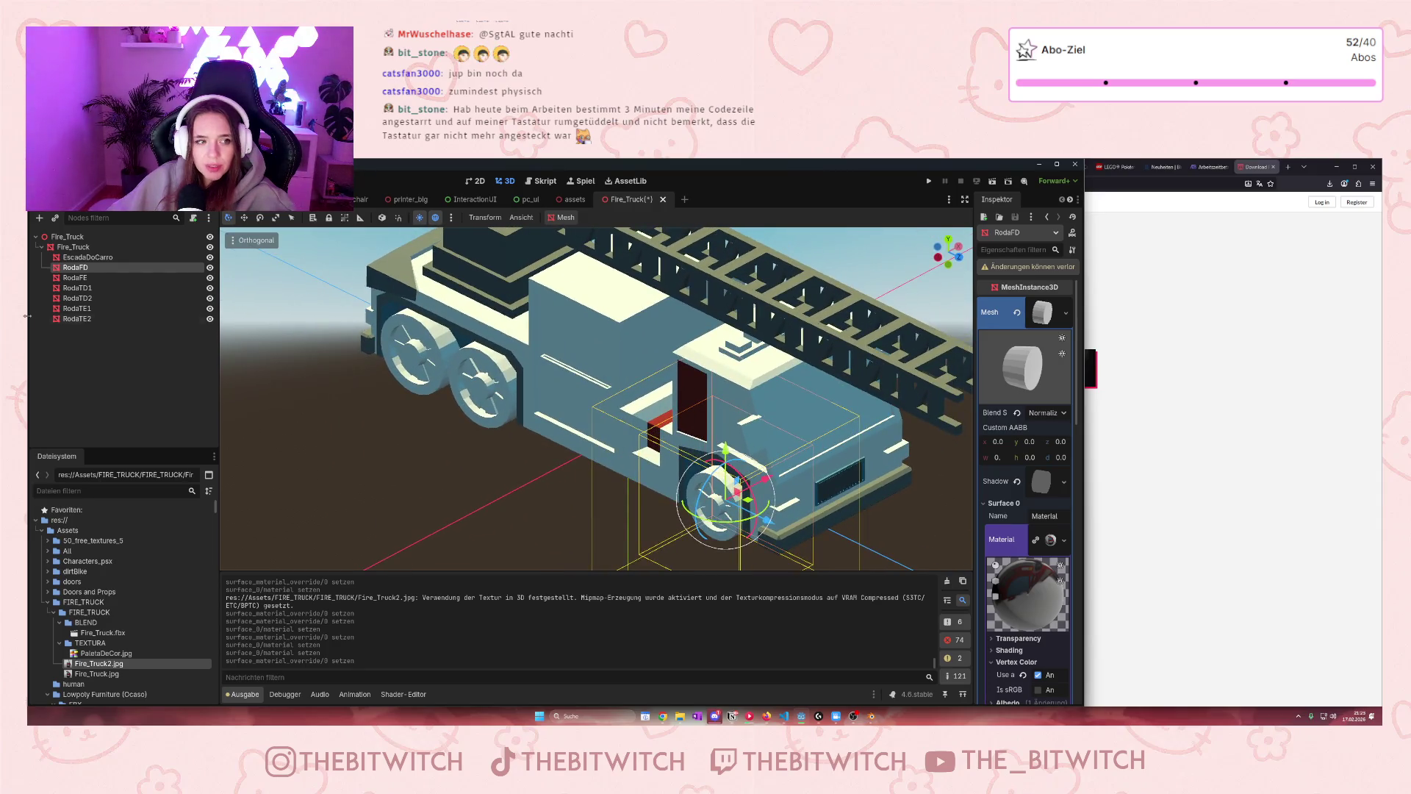
pyautogui.click(73, 278)
pyautogui.click(77, 288)
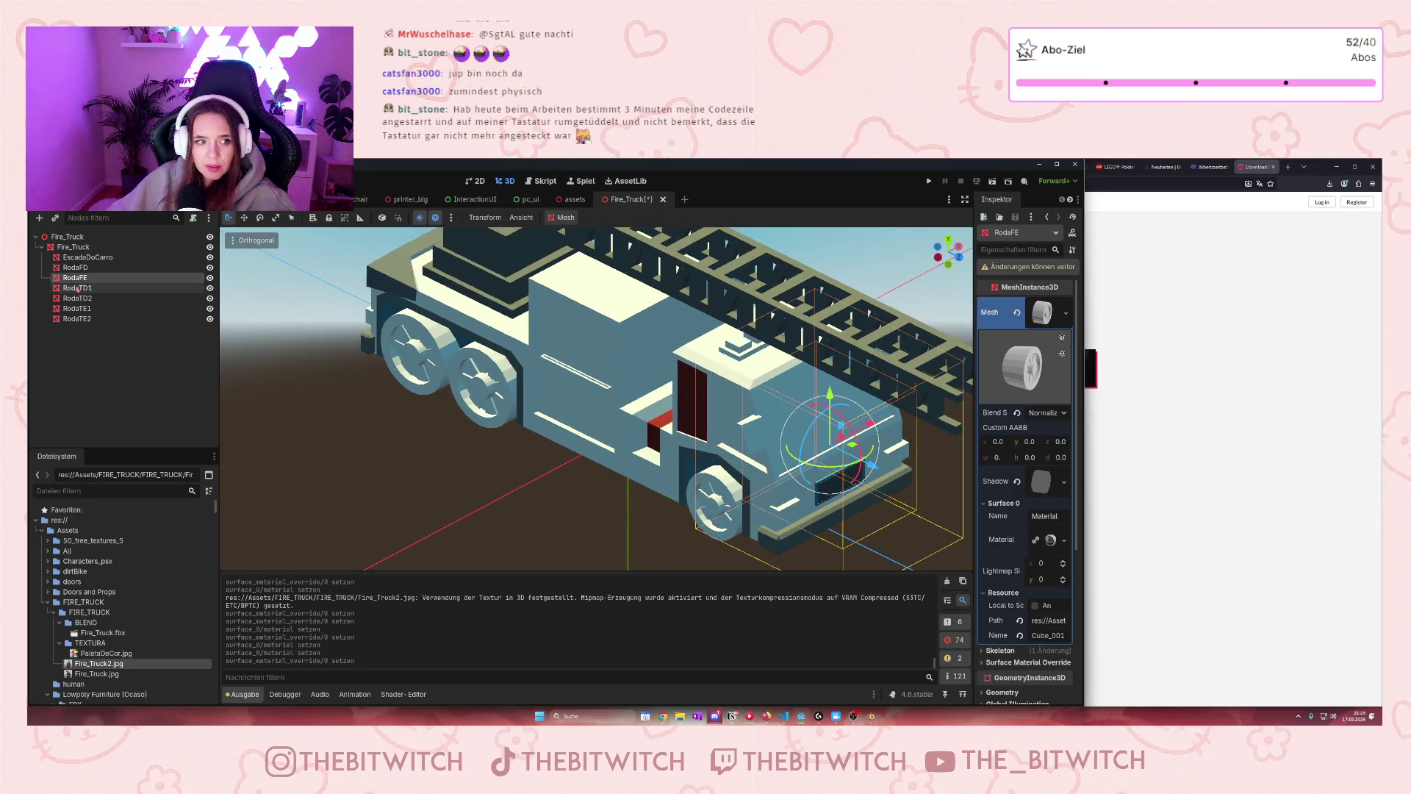
pyautogui.click(77, 299)
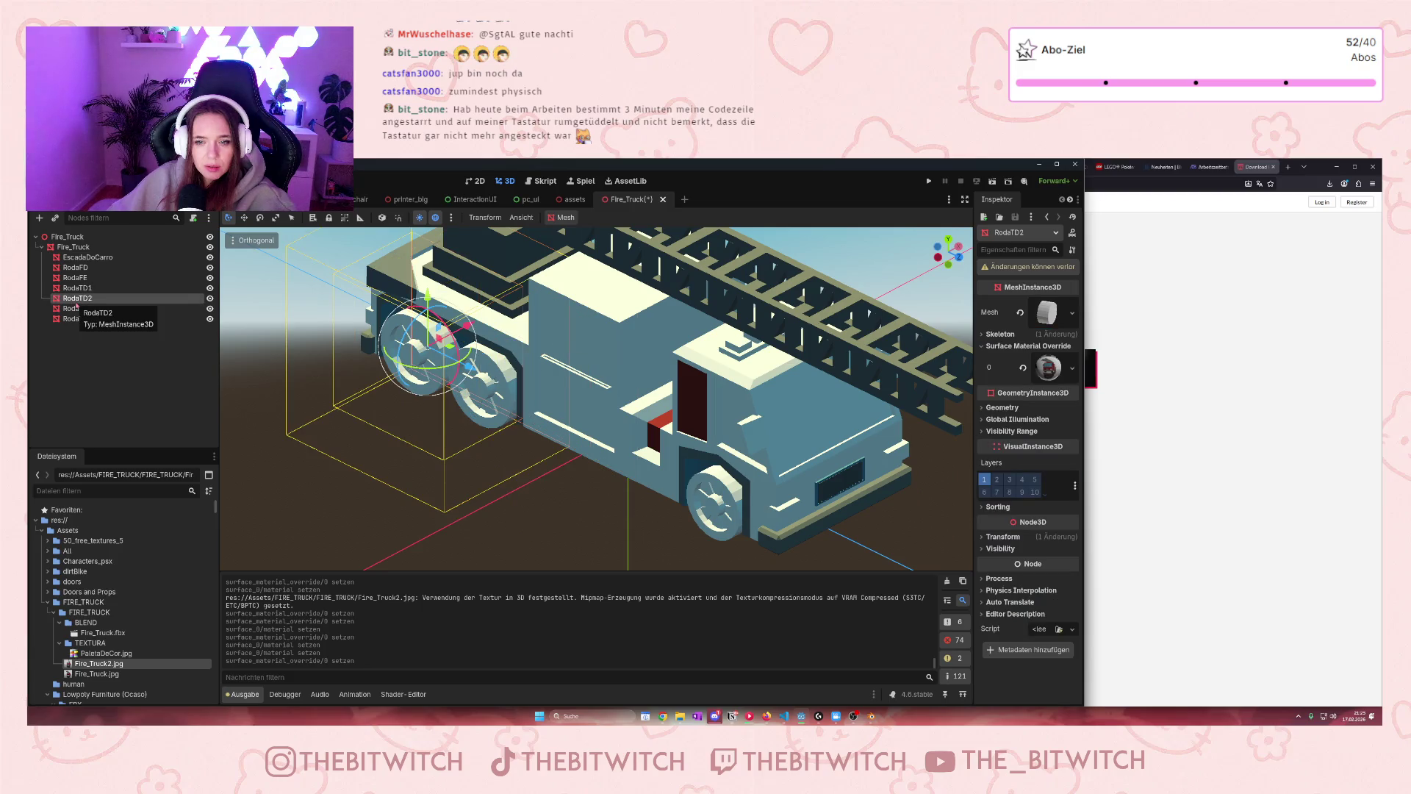
pyautogui.click(77, 308)
pyautogui.click(77, 320)
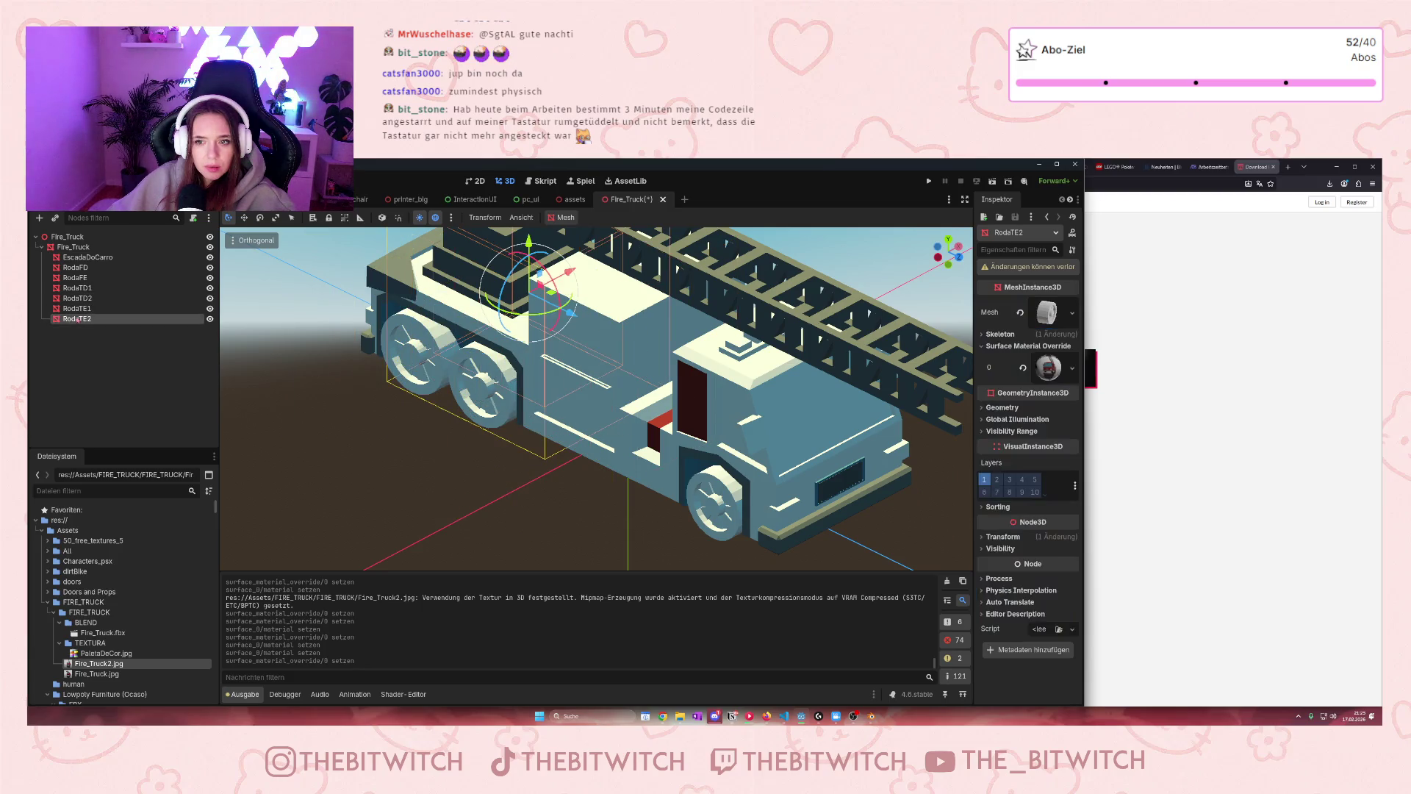
pyautogui.click(84, 269)
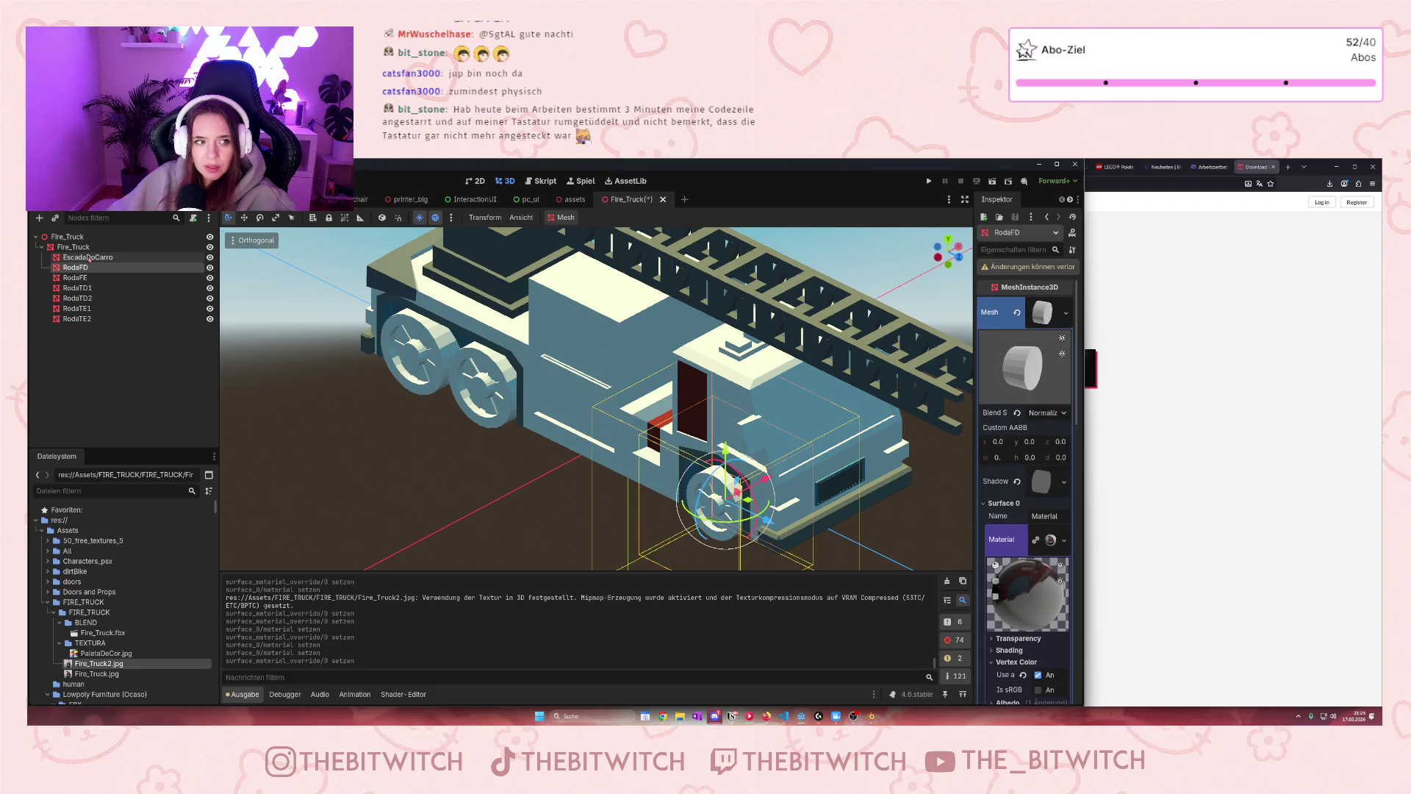
pyautogui.click(84, 257)
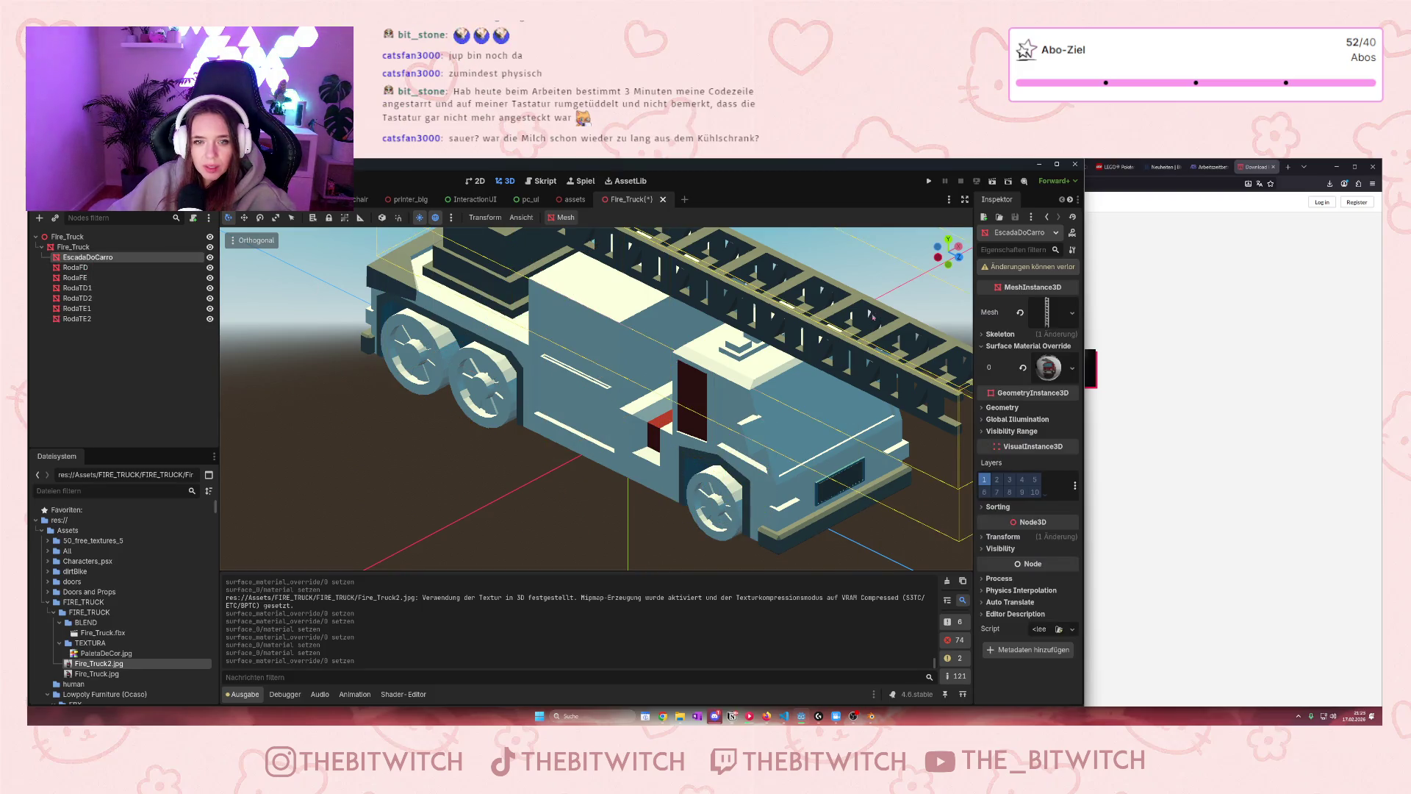
# Select the Fire_Truck body and expand its mesh's Surface 0 material section
pyautogui.click(74, 247)
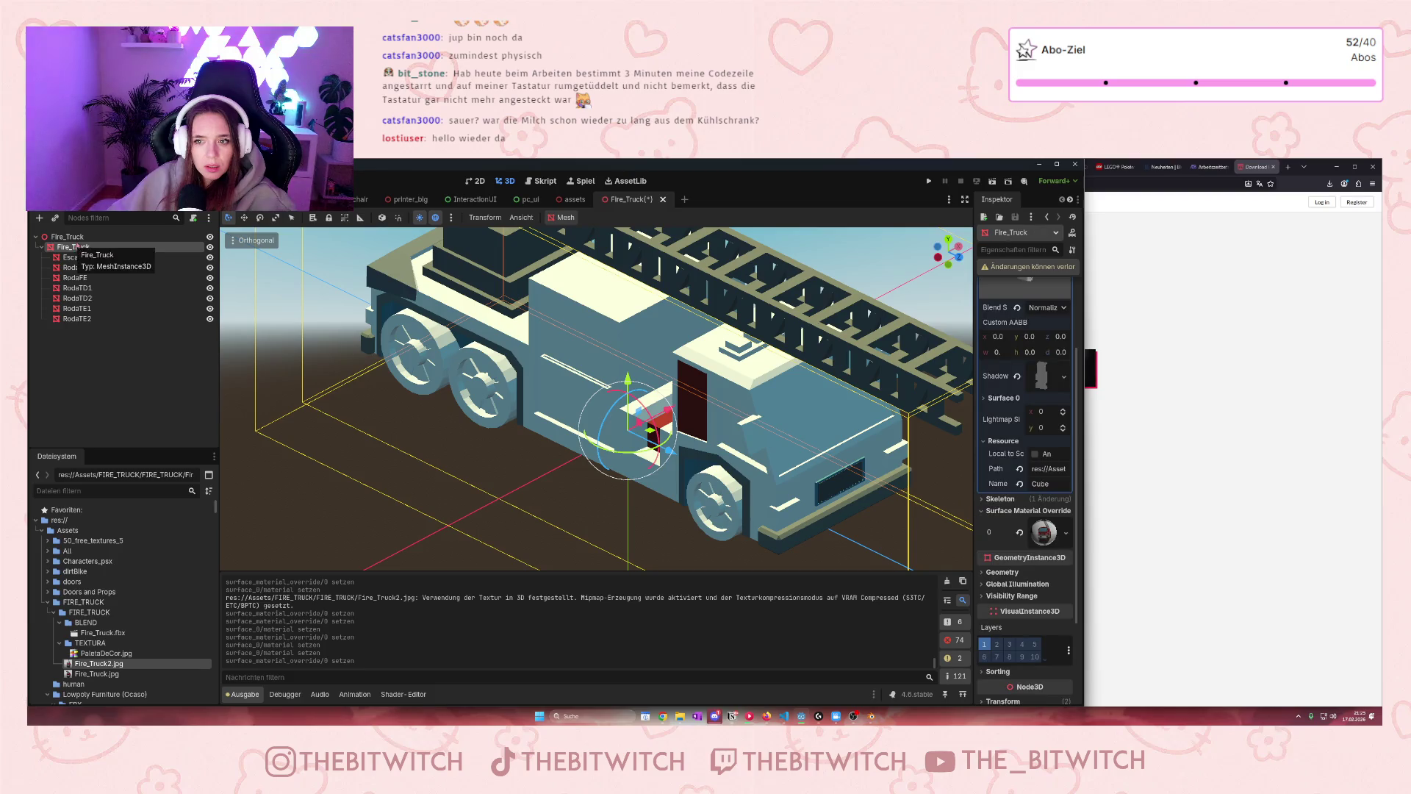
pyautogui.scroll(3, 1030, 287)
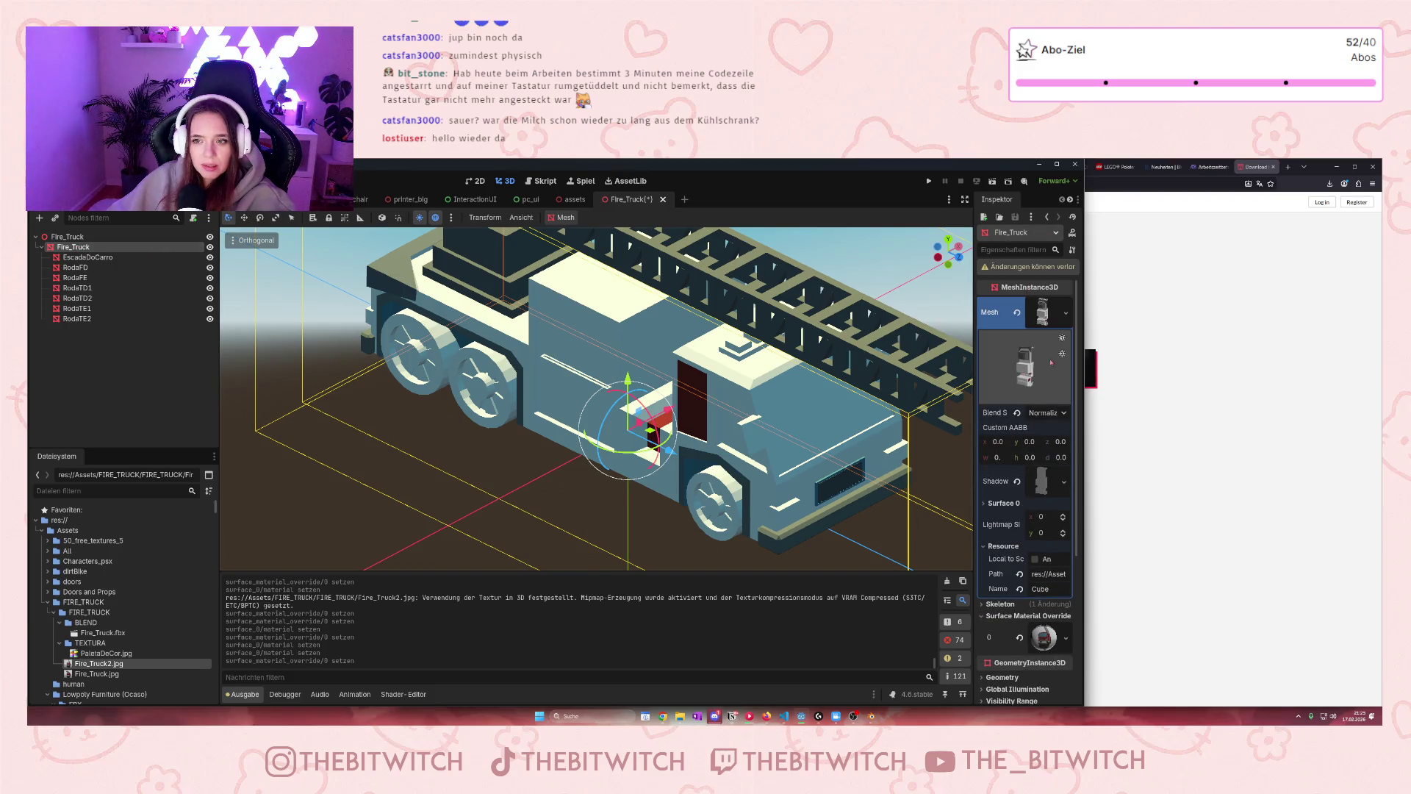
pyautogui.click(984, 504)
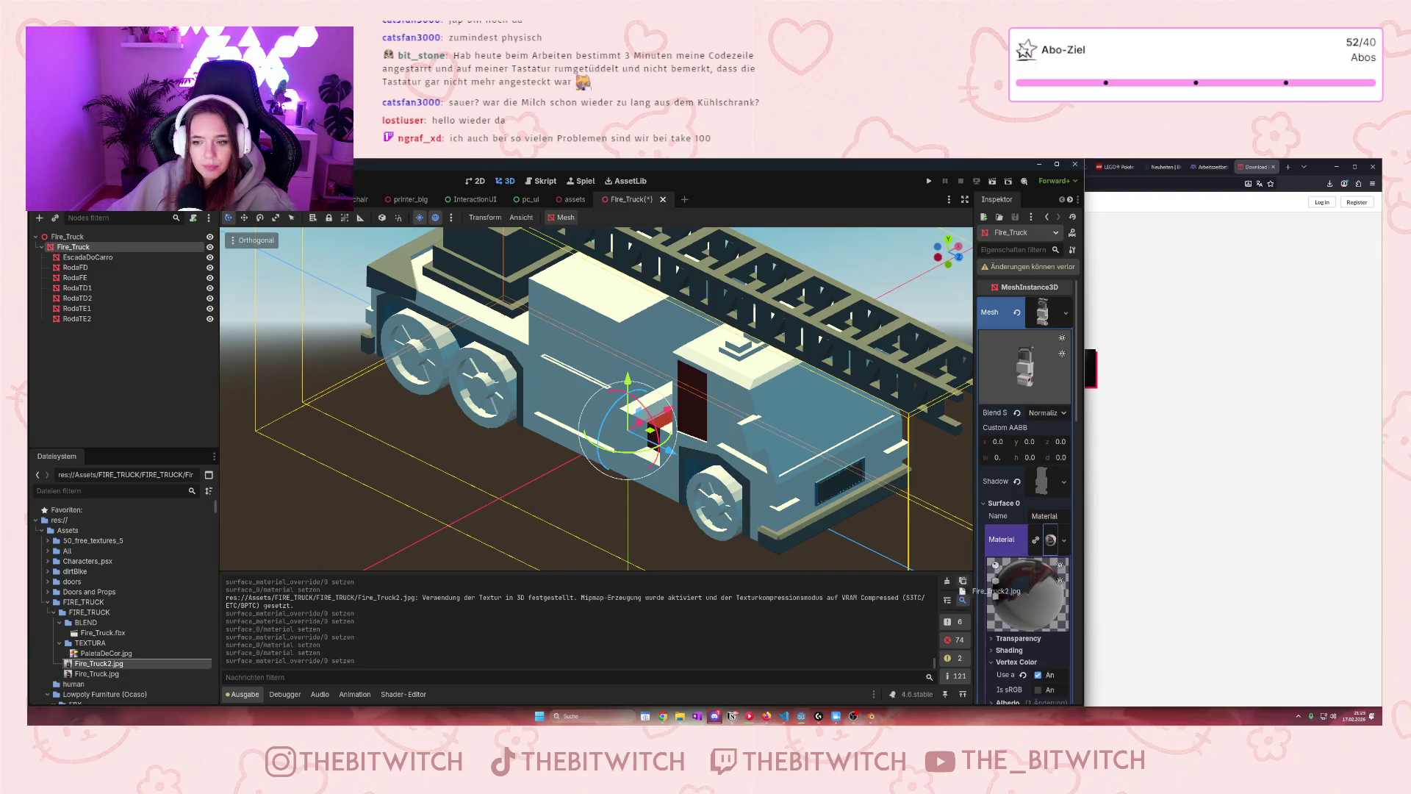
pyautogui.scroll(-3, 1034, 588)
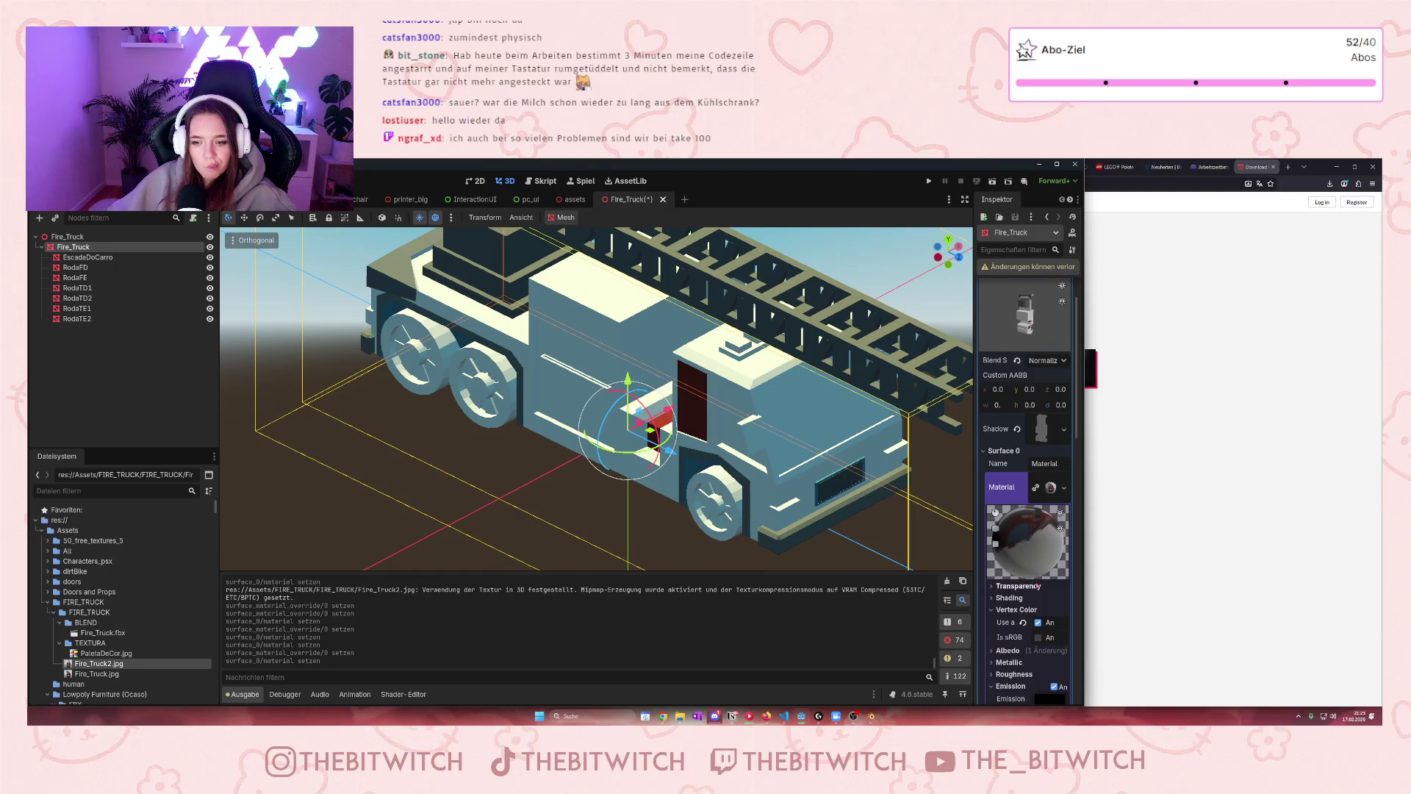
# Collapse the material and Surface Material Override sections, orbit the truck, and return to the office scene
pyautogui.scroll(-2, 1033, 588)
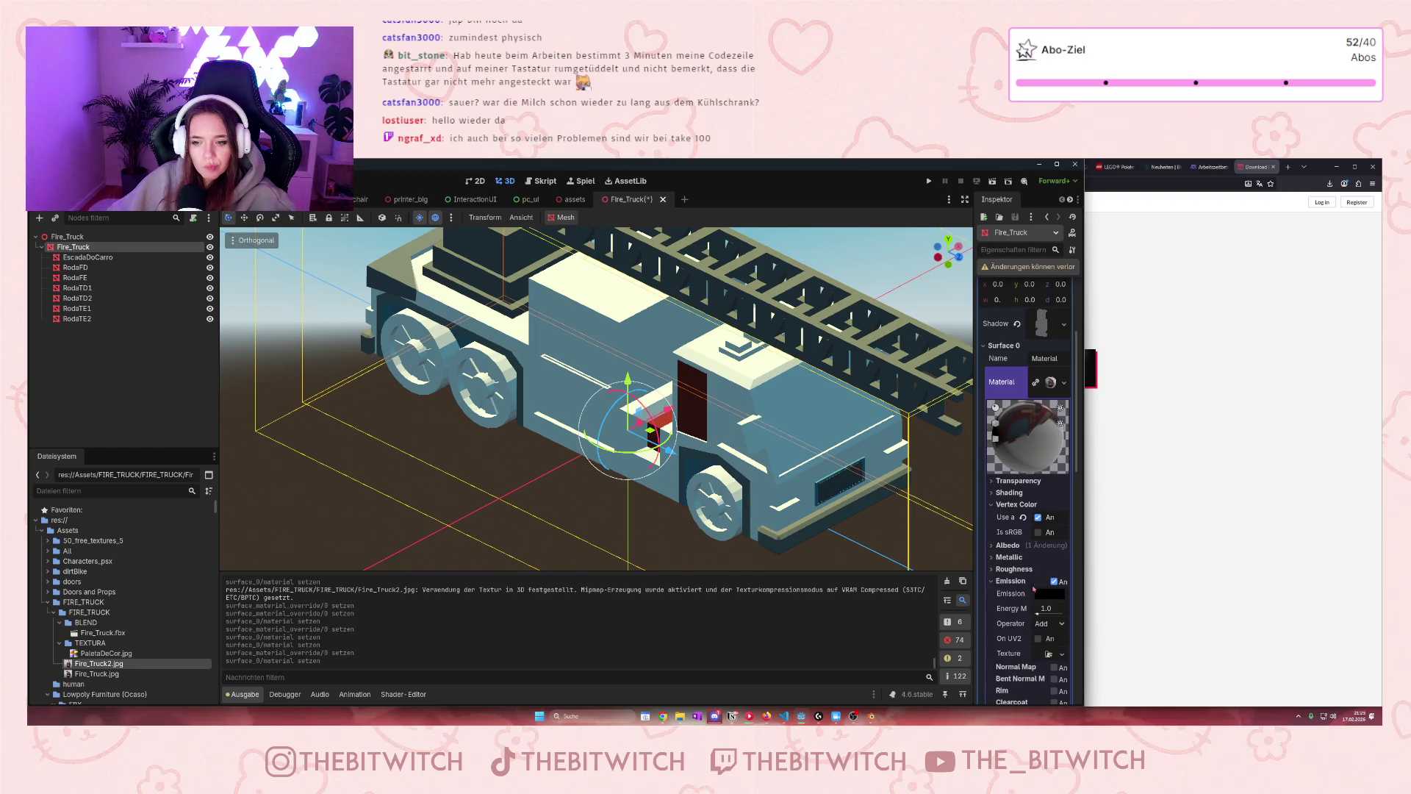
pyautogui.click(1050, 383)
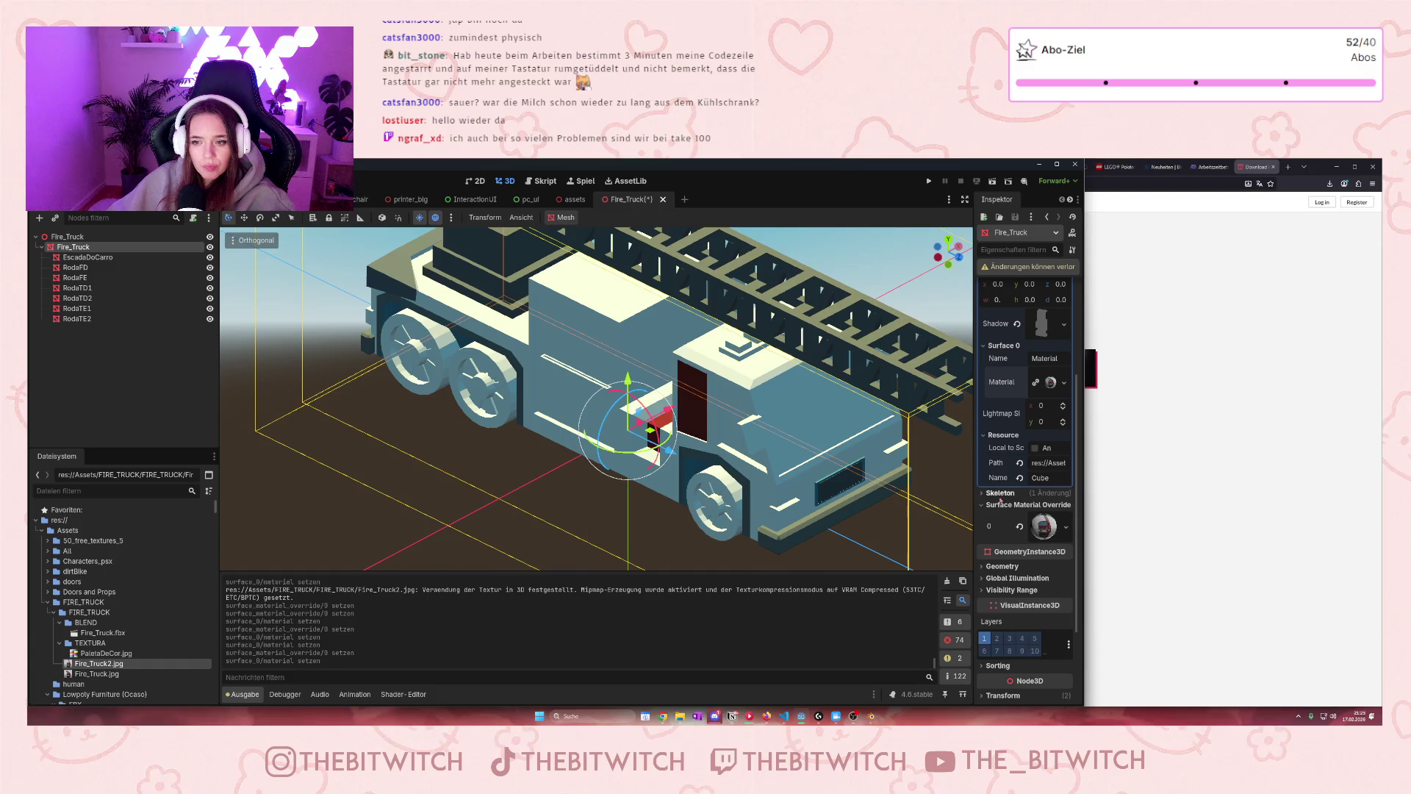
pyautogui.click(984, 507)
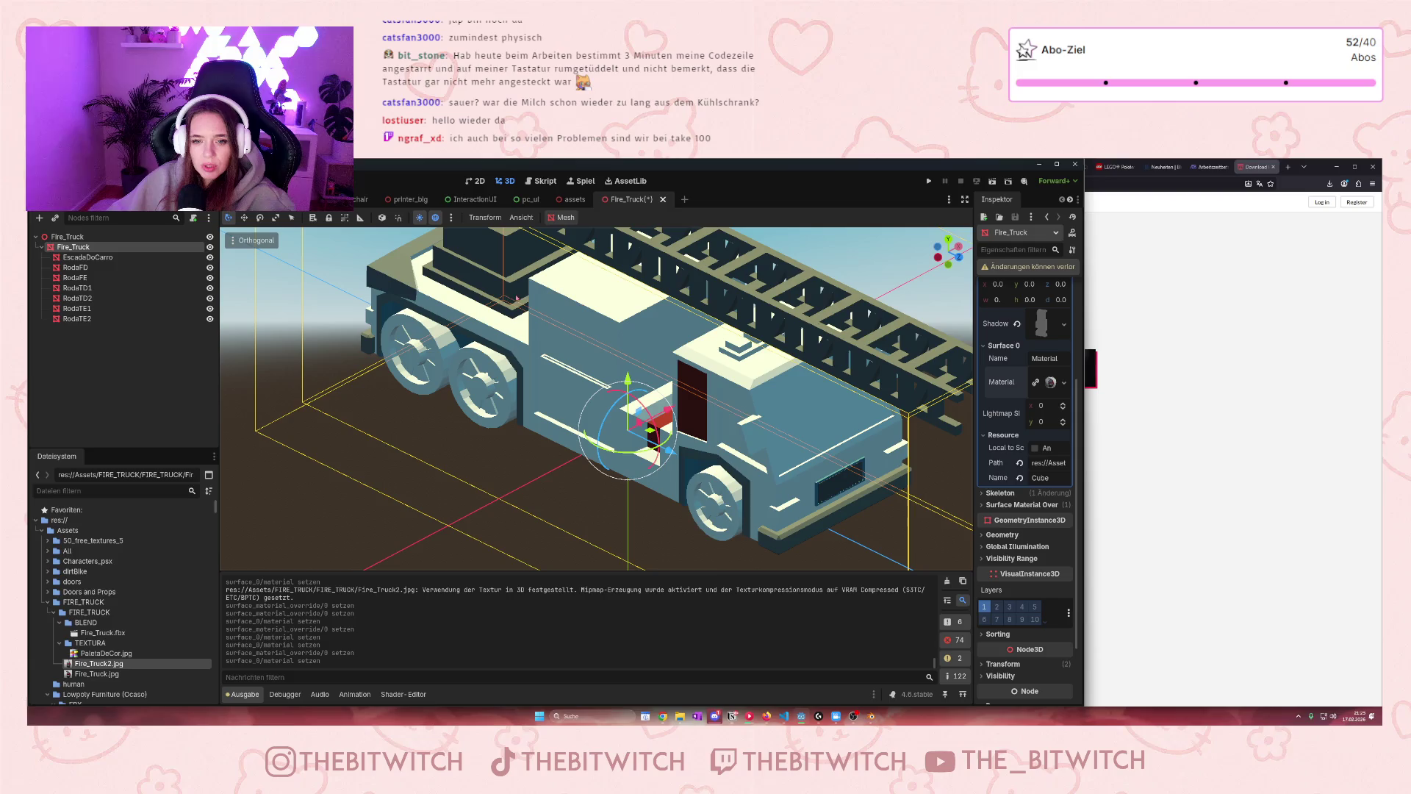
pyautogui.scroll(-5, 699, 497)
pyautogui.moveTo(698, 497); pyautogui.dragTo(571, 441)
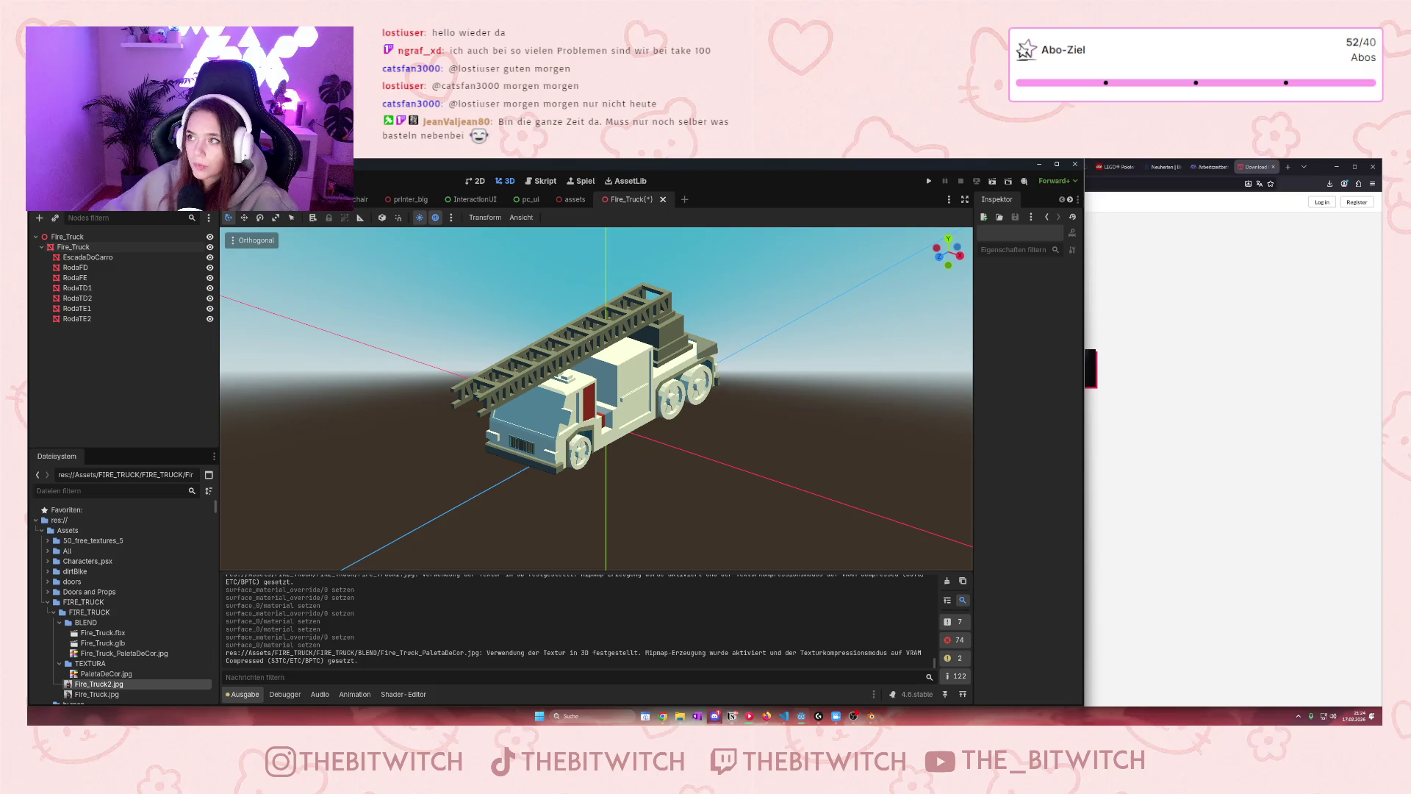
pyautogui.hotkey('ctrl', 'shift', 'Tab')
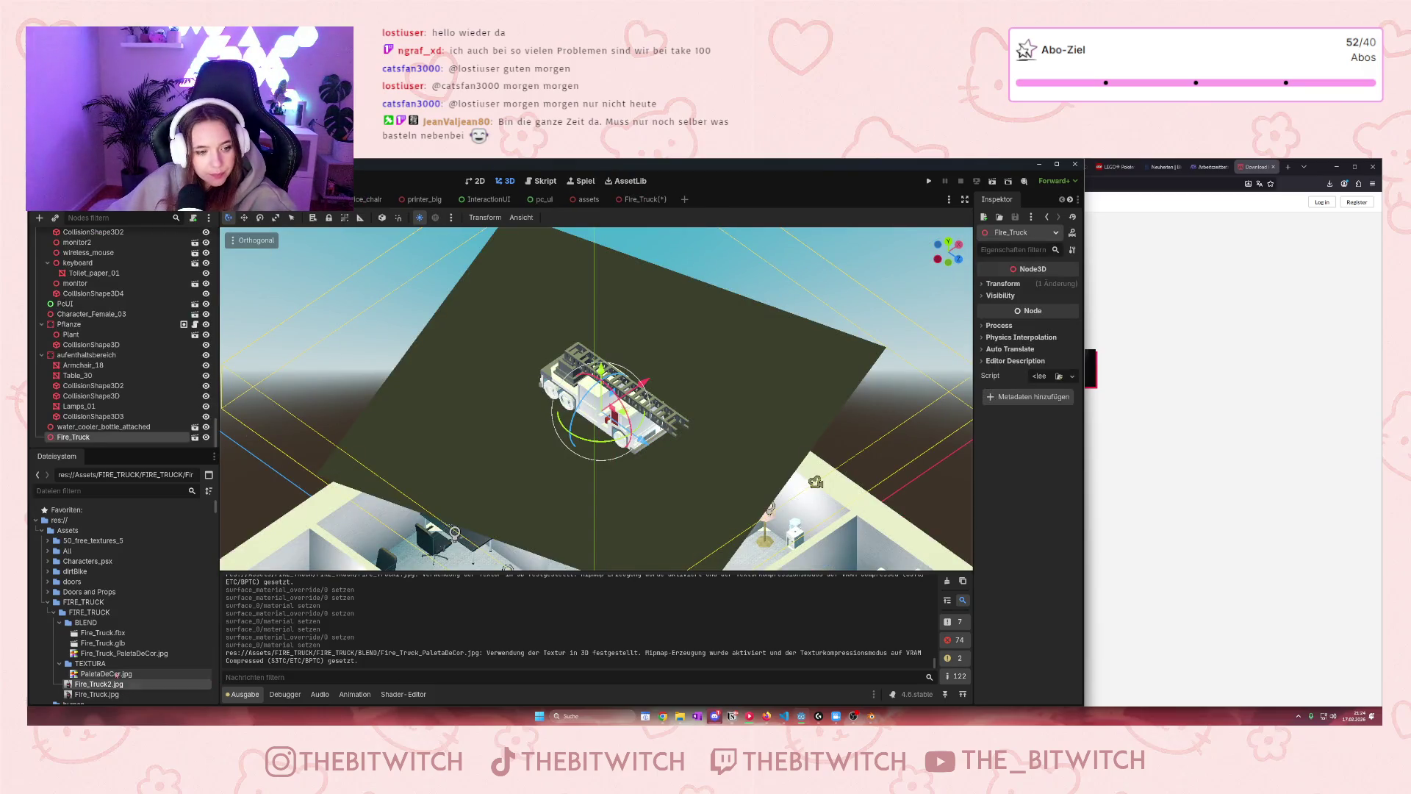
# Add Fire_Truck.glb to the scene tree and delete the old Fire_Truck node
pyautogui.moveTo(102, 645); pyautogui.dragTo(79, 436)
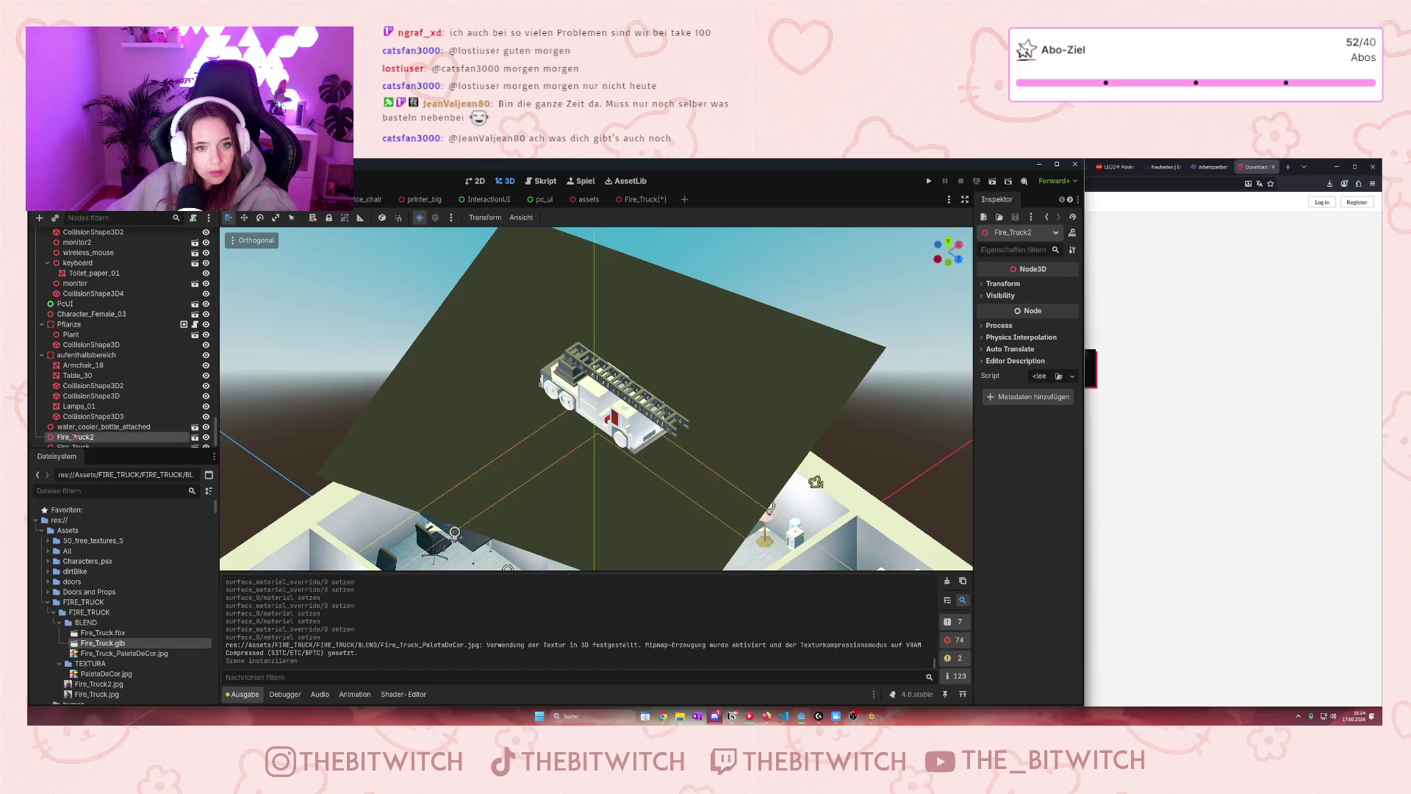
pyautogui.click(103, 446)
pyautogui.press('Delete')
pyautogui.press('Return')
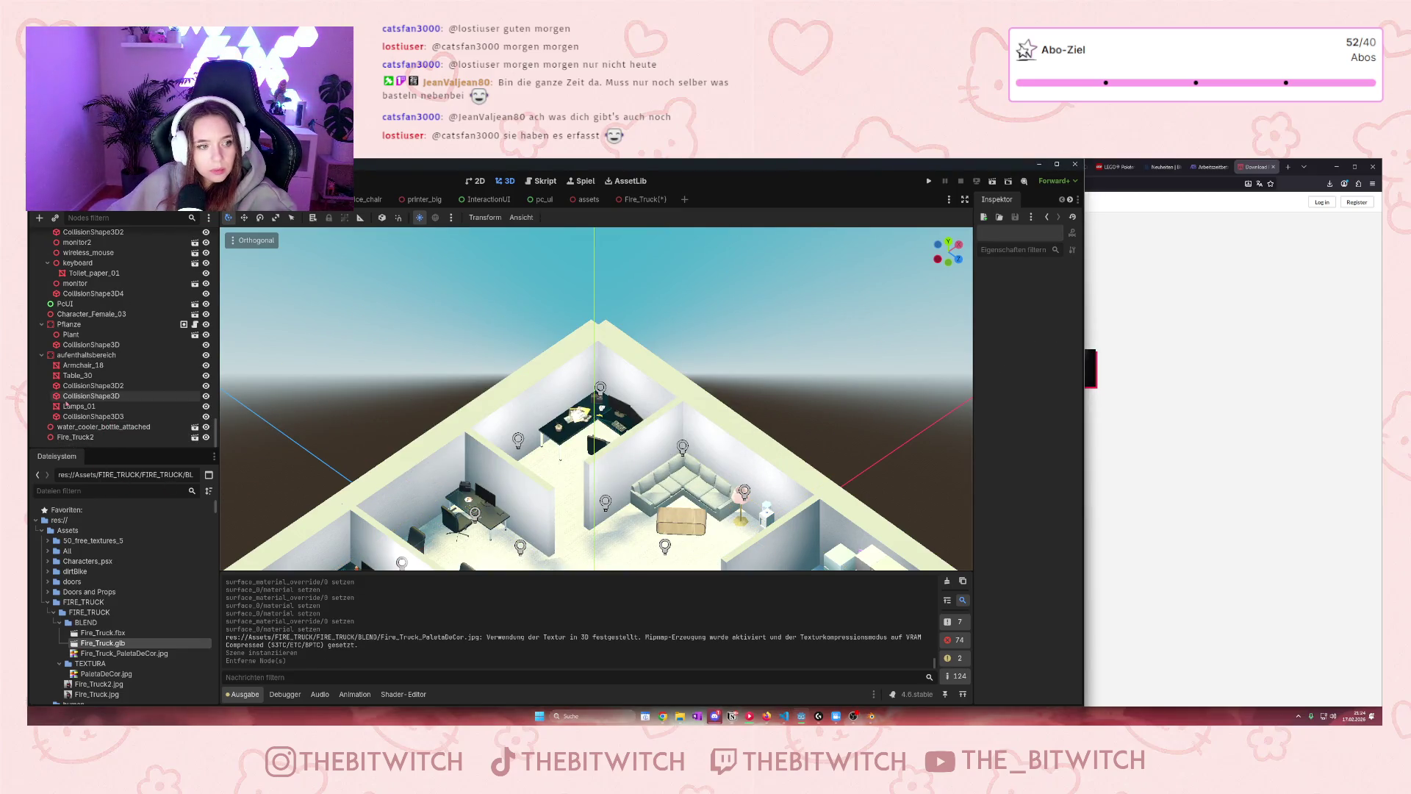
# Focus the view on Fire_Truck2 and reparent it under Grafs Arbeitsplatz
pyautogui.click(73, 437)
pyautogui.scroll(-8, 595, 397)
pyautogui.press('f')
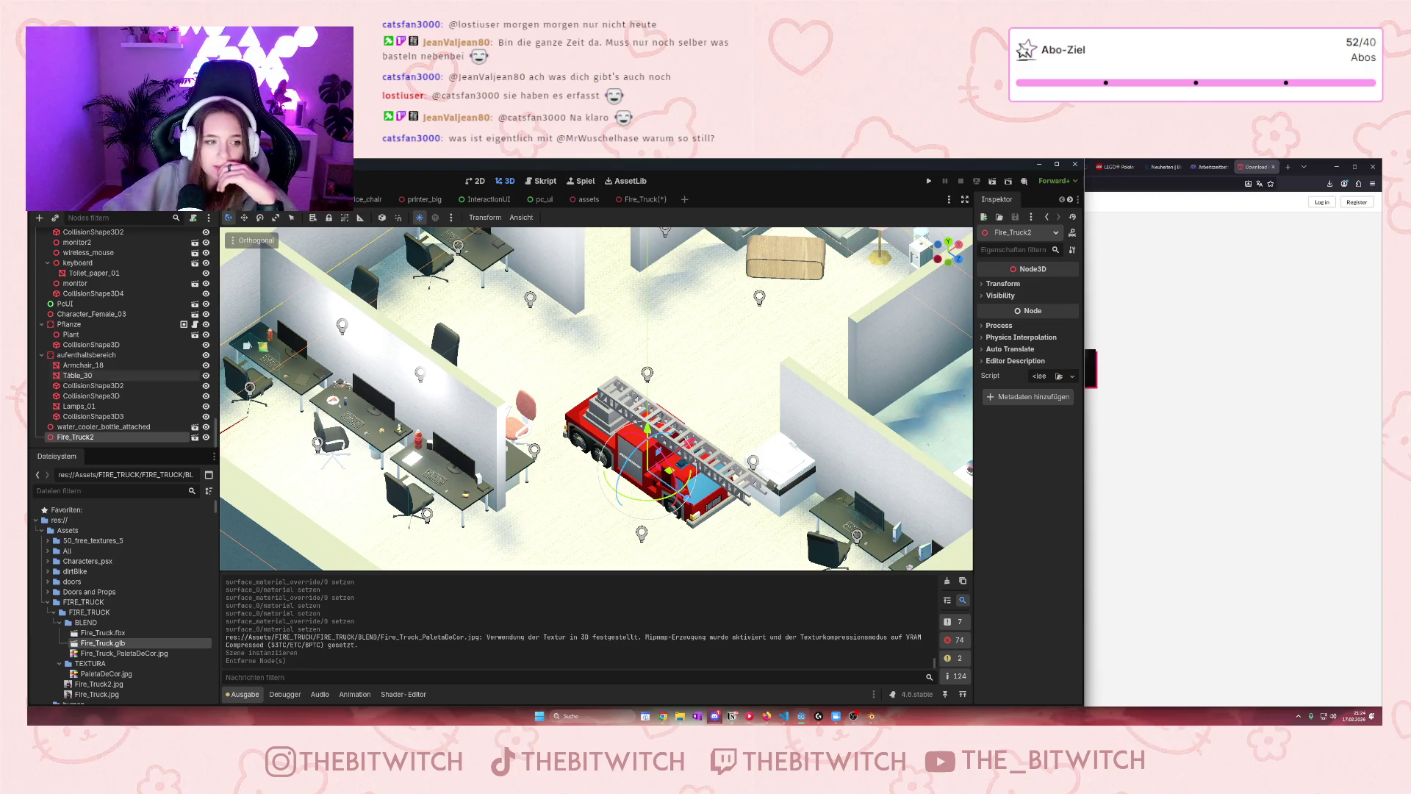
pyautogui.moveTo(92, 397)
pyautogui.mouseDown()
pyautogui.moveTo(110, 216)
pyautogui.moveTo(113, 278)
pyautogui.moveTo(108, 243)
pyautogui.mouseUp()
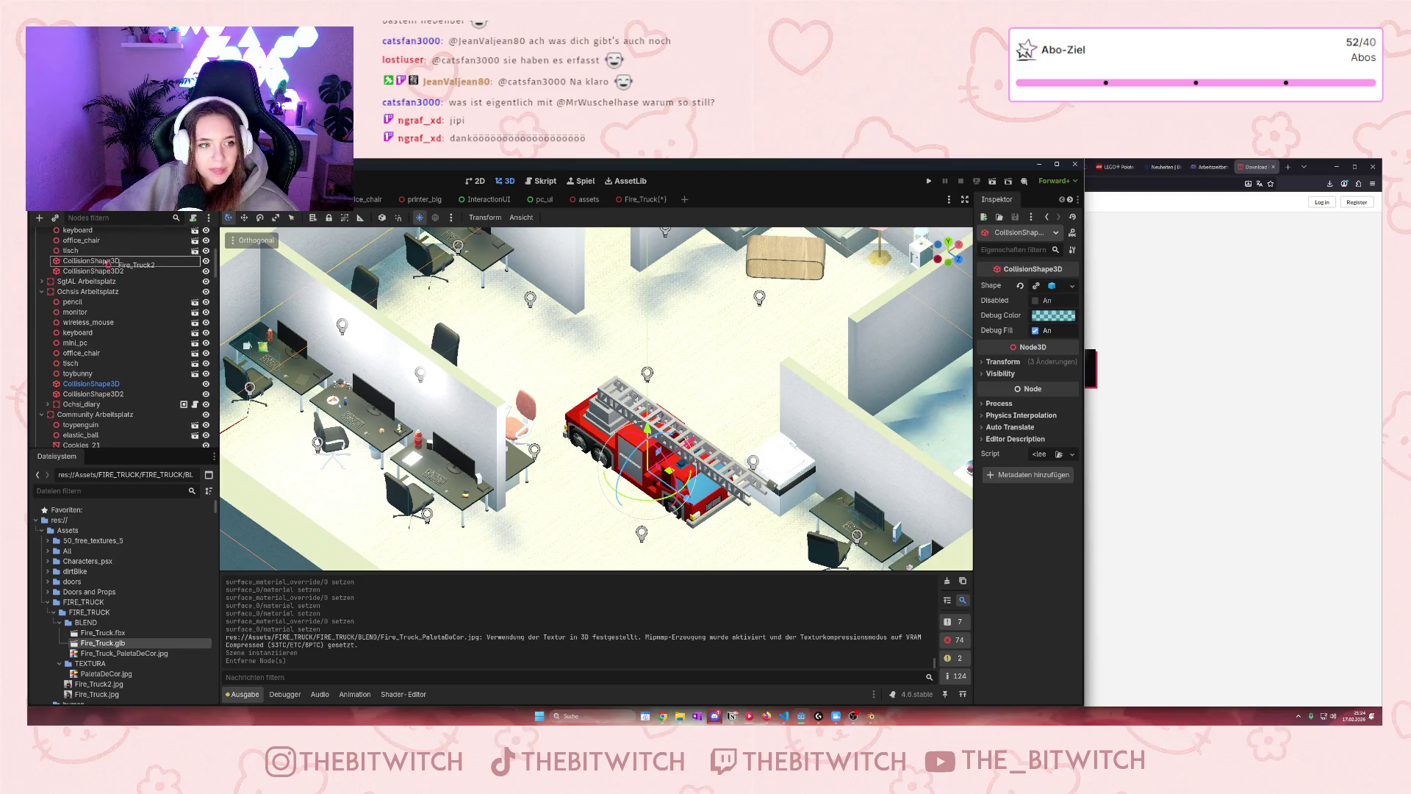
pyautogui.moveTo(106, 255)
pyautogui.mouseDown()
pyautogui.moveTo(103, 239)
pyautogui.moveTo(83, 390)
pyautogui.mouseUp()
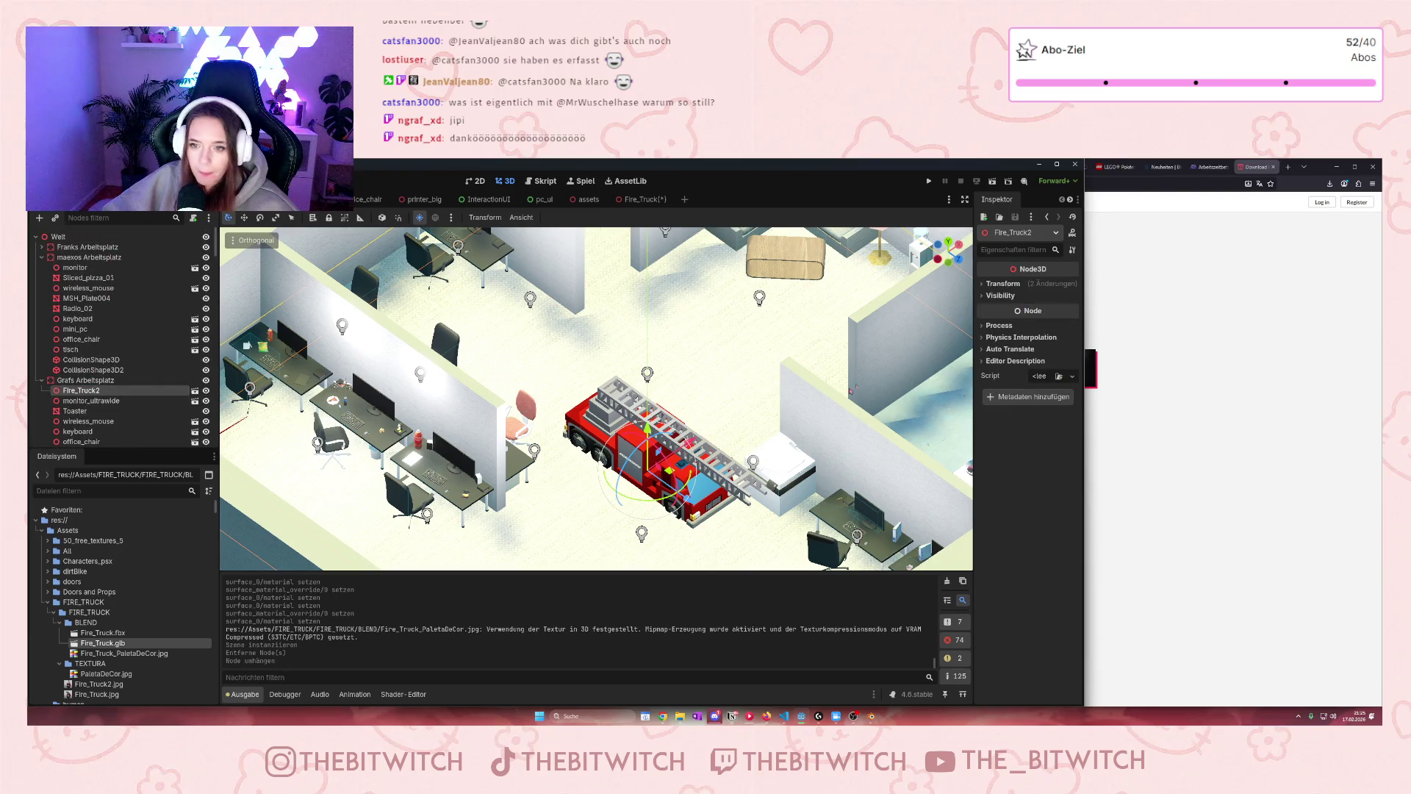
# Set Fire_Truck2's Transform scale to 0 in the Inspector
pyautogui.click(1002, 284)
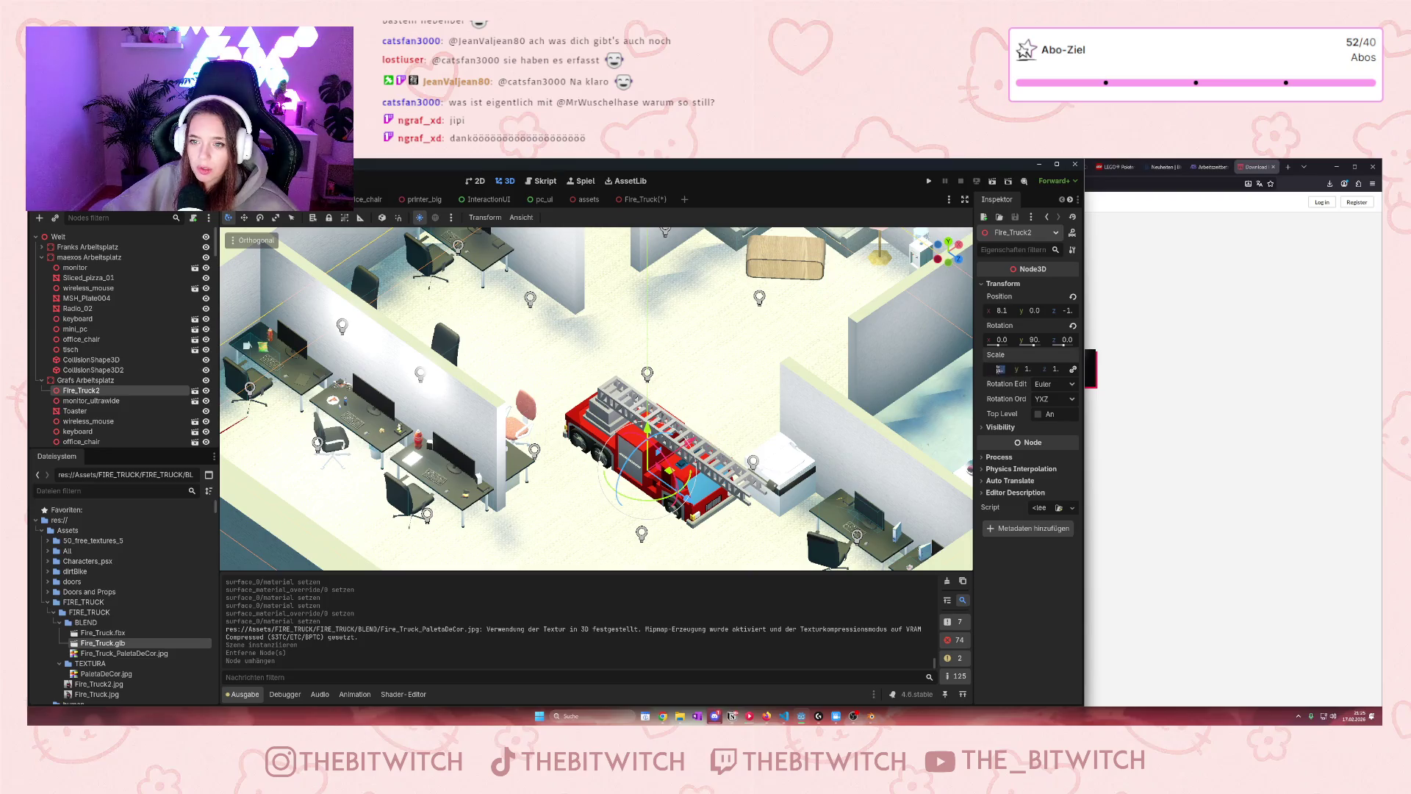
pyautogui.click(1000, 369)
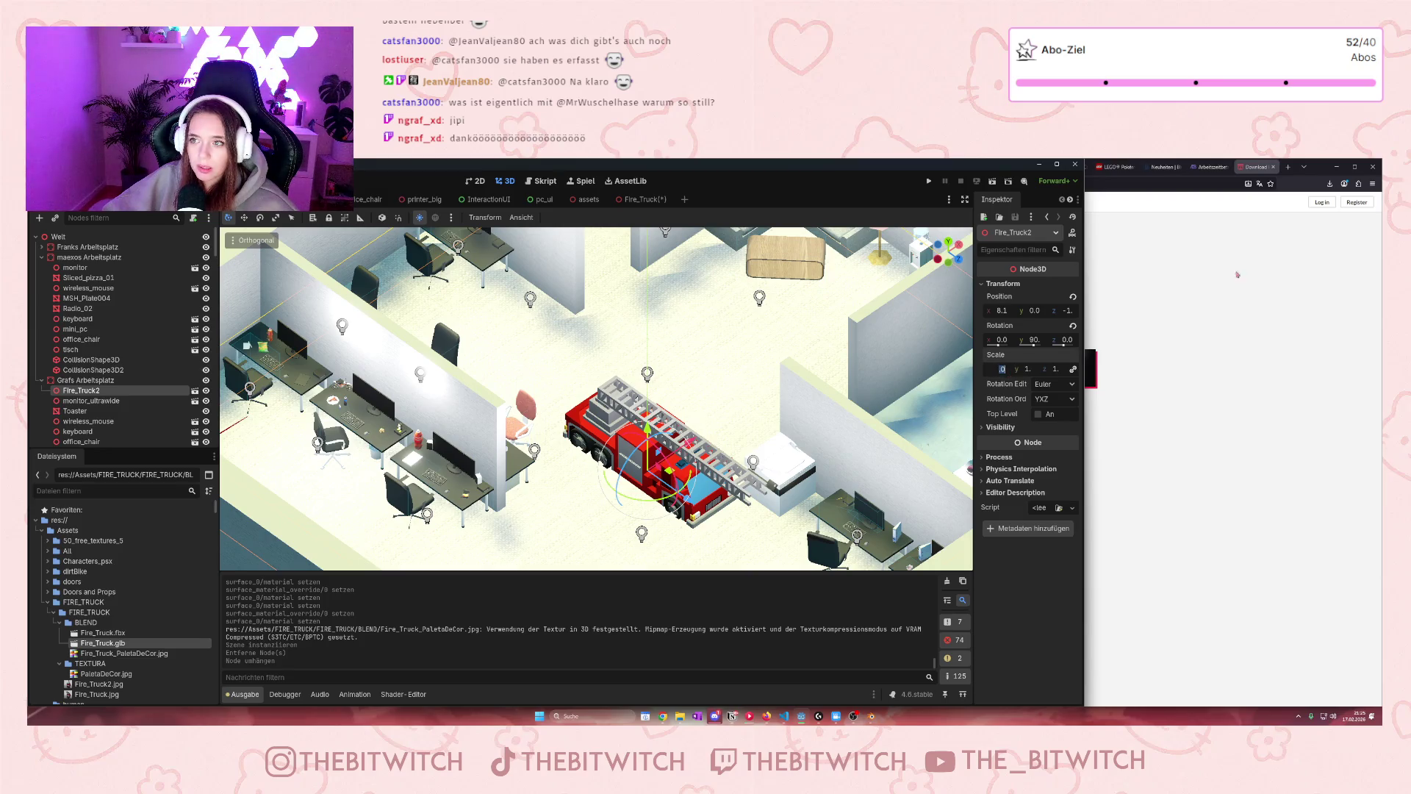
pyautogui.hotkey('alt', 'Tab')
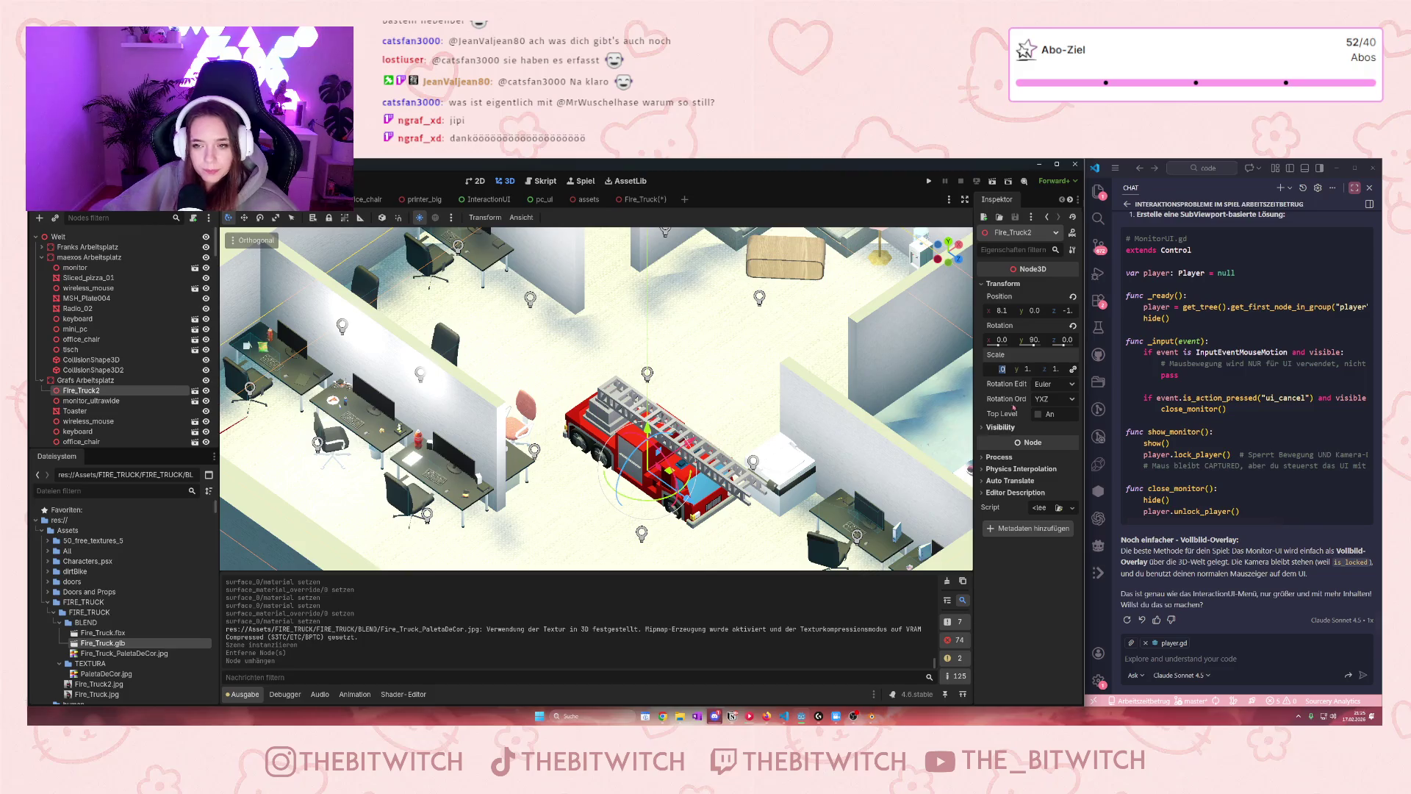
pyautogui.click(1001, 369)
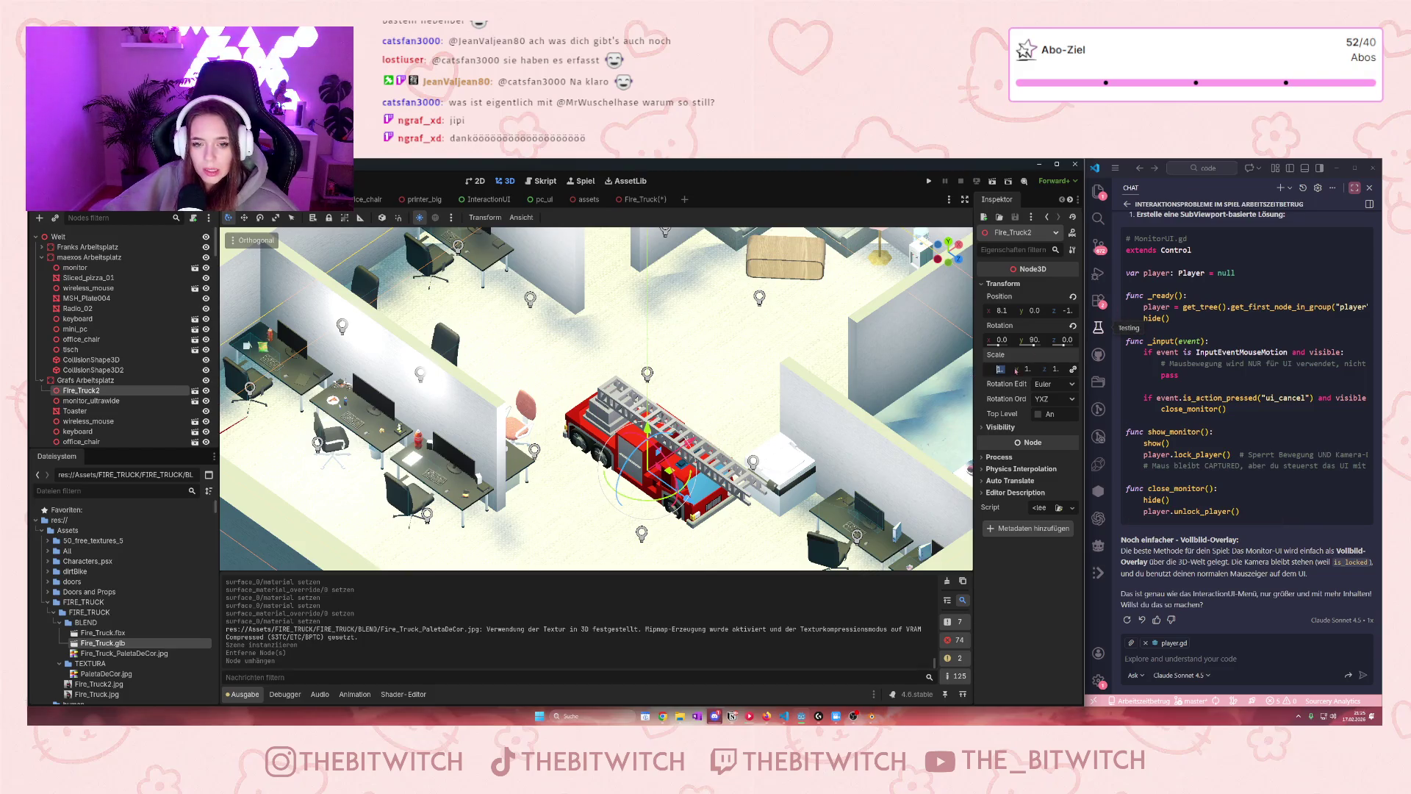
pyautogui.write('0')
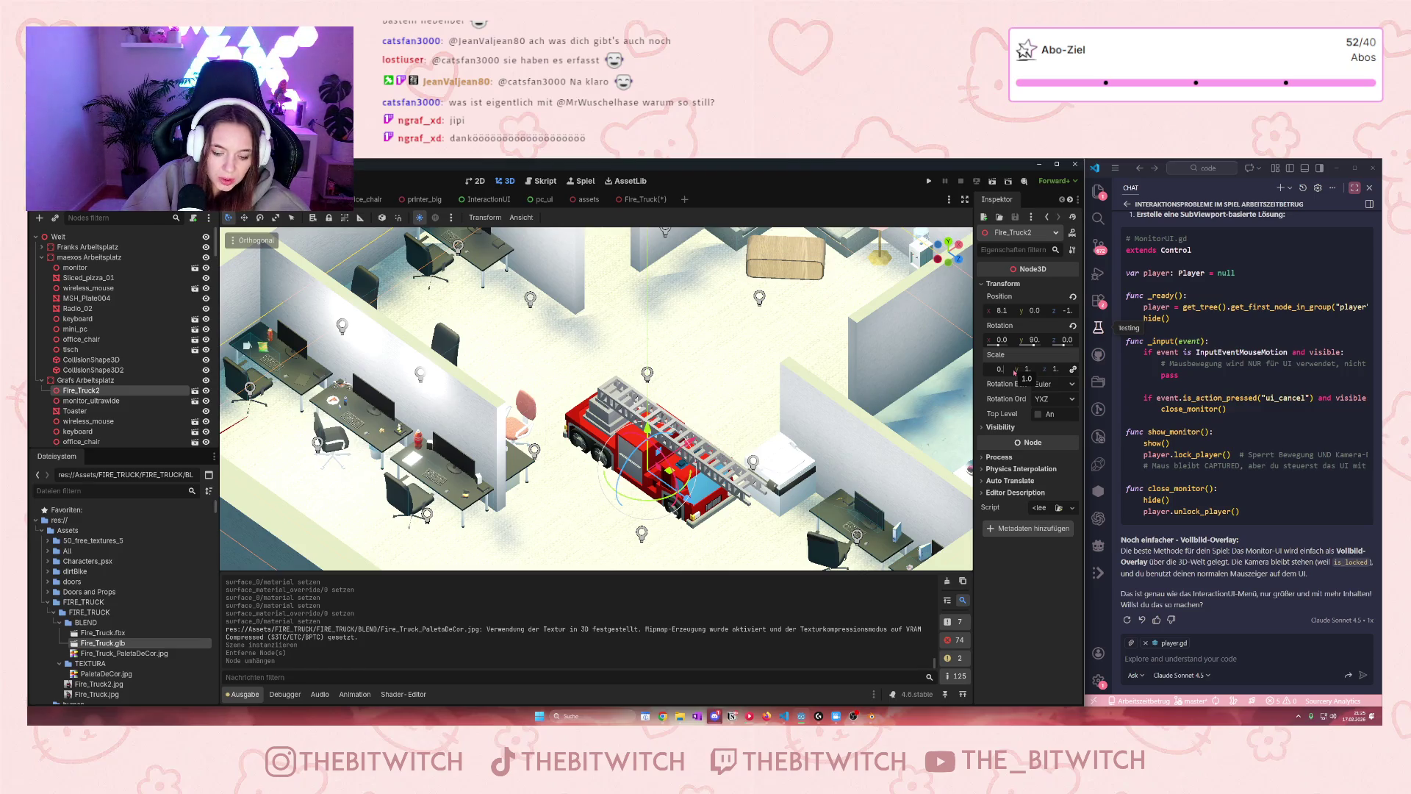
pyautogui.press('Return')
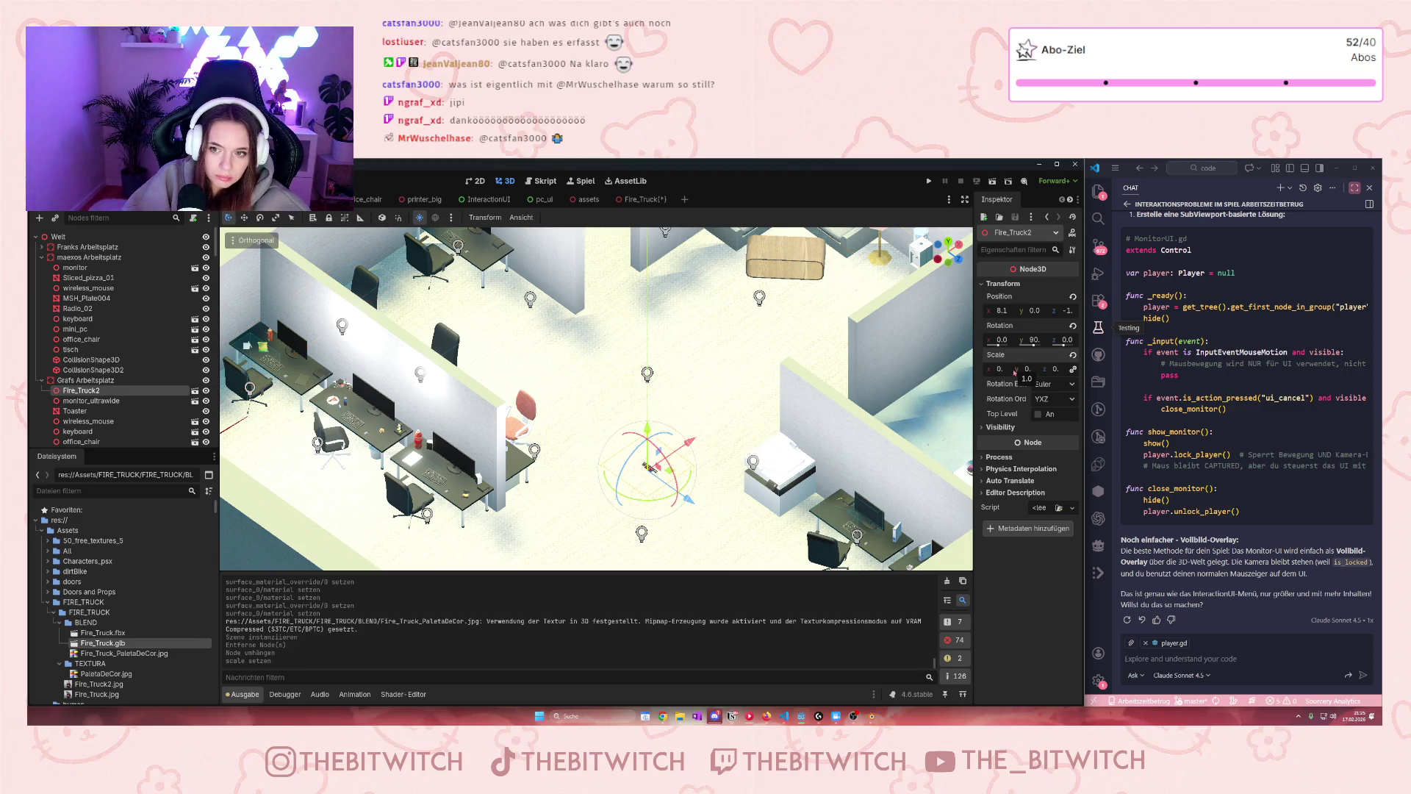
# Raise the truck to height 0.5 and open Fire_Truck.glb from FileSystem
pyautogui.moveTo(674, 528); pyautogui.dragTo(683, 470)
pyautogui.scroll(5, 684, 469)
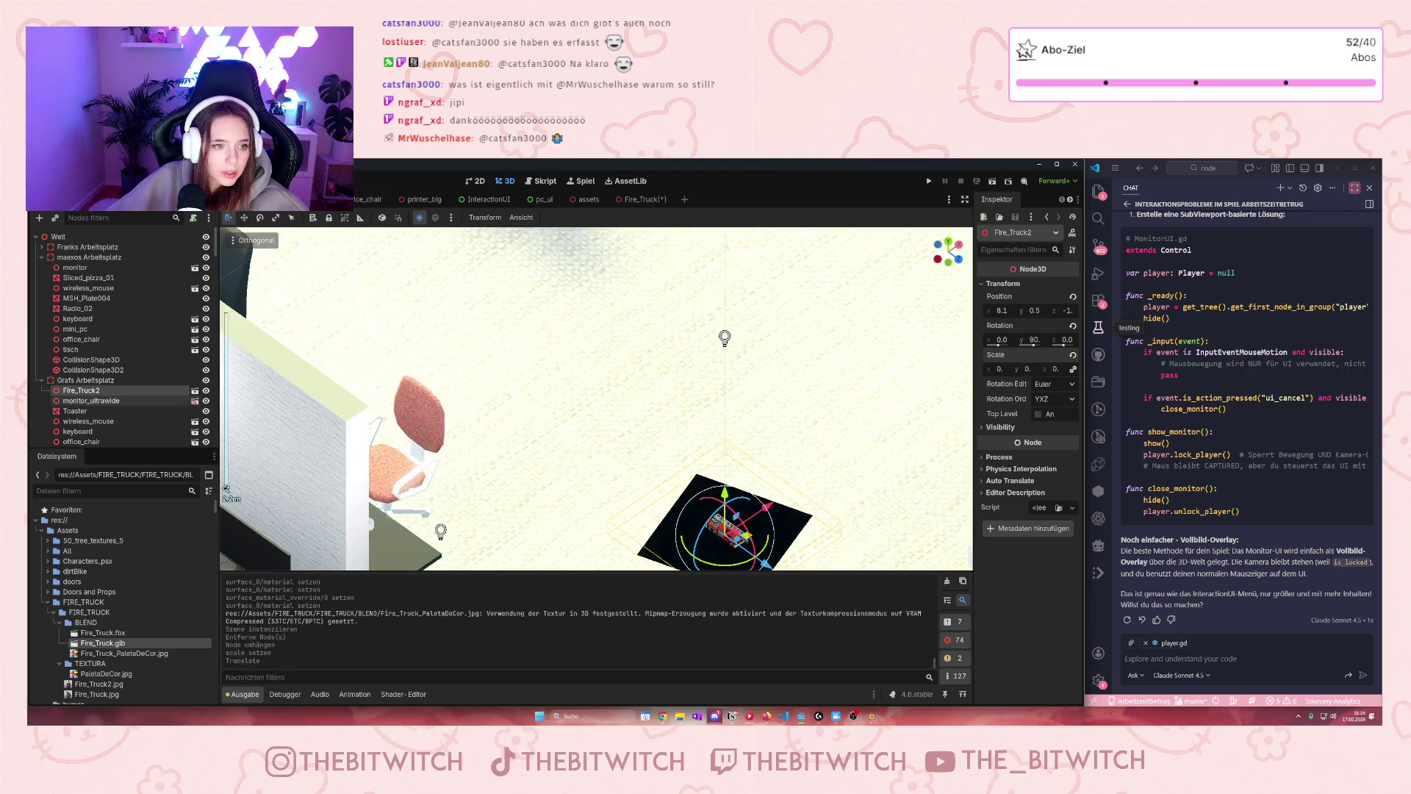
pyautogui.click(194, 390)
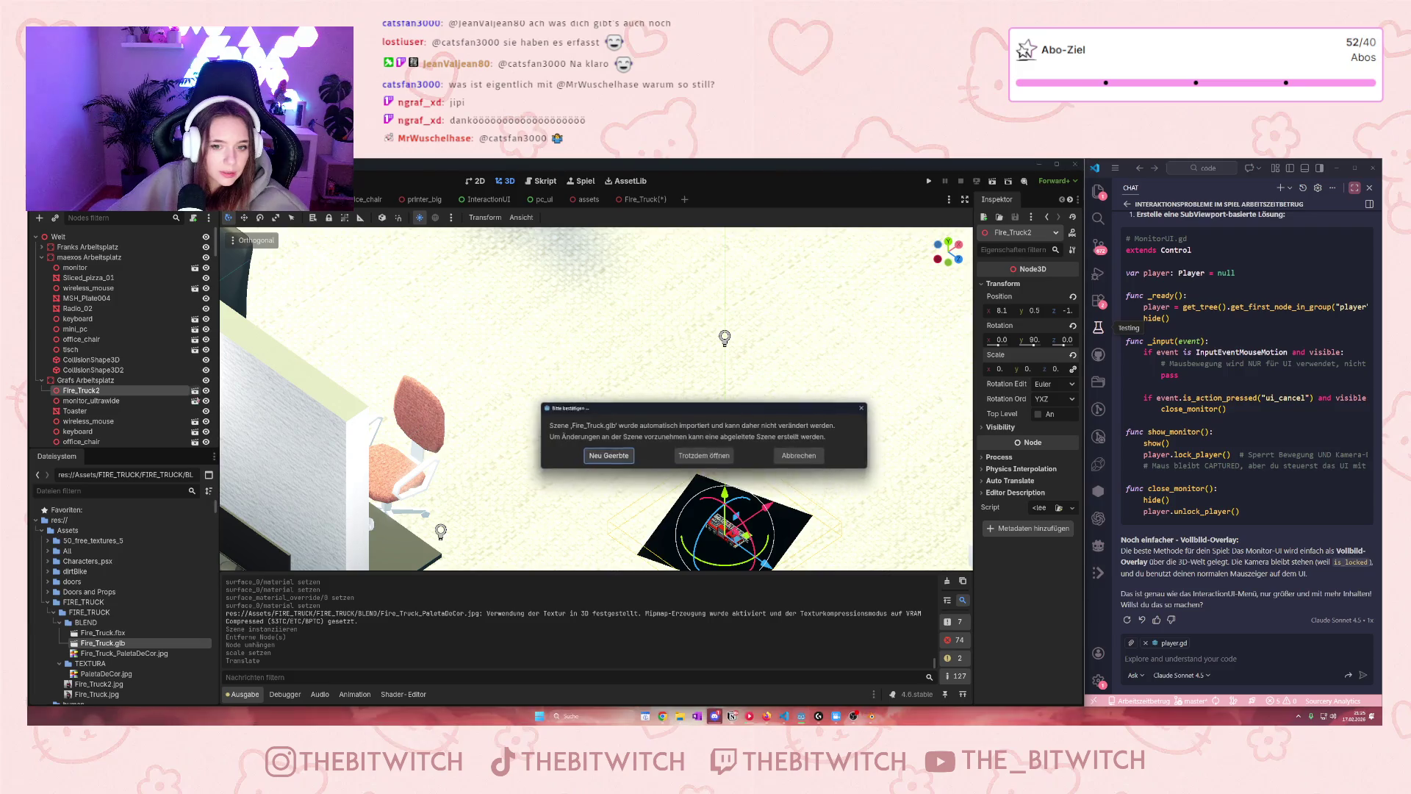
# Open the imported Fire_Truck.glb scene, delete its Plane node, and try to save it
pyautogui.click(704, 456)
pyautogui.click(68, 329)
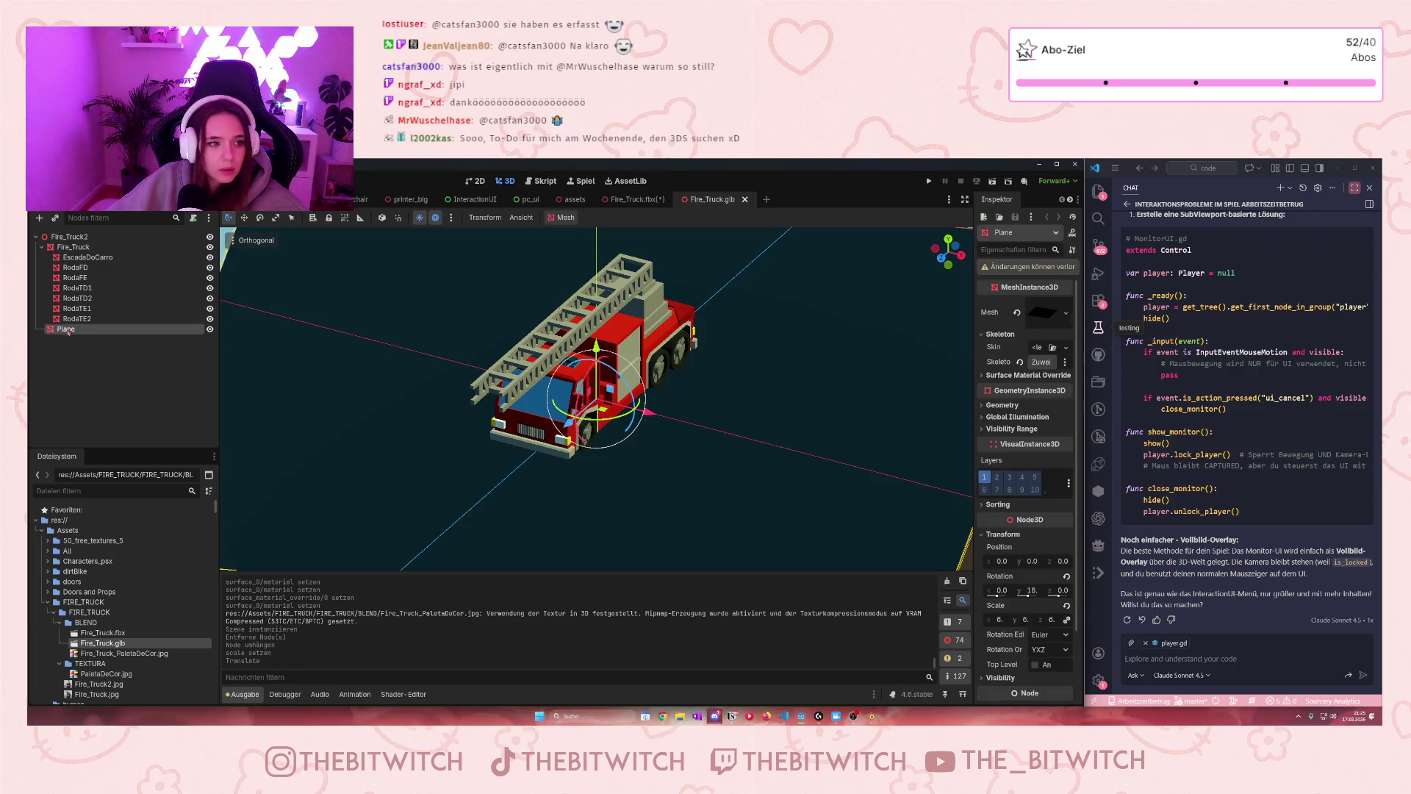
pyautogui.press('Delete')
pyautogui.press('Return')
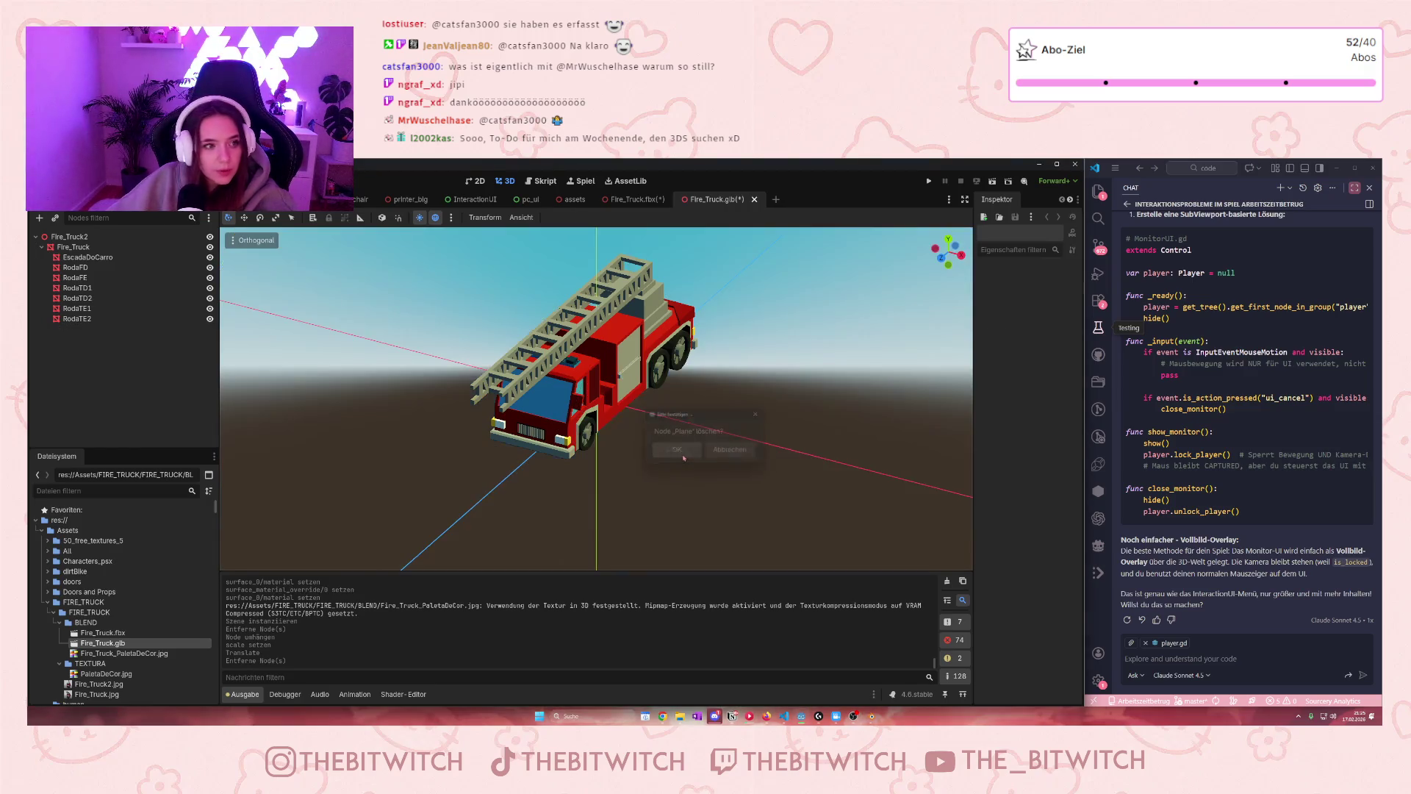
pyautogui.scroll(-5, 661, 396)
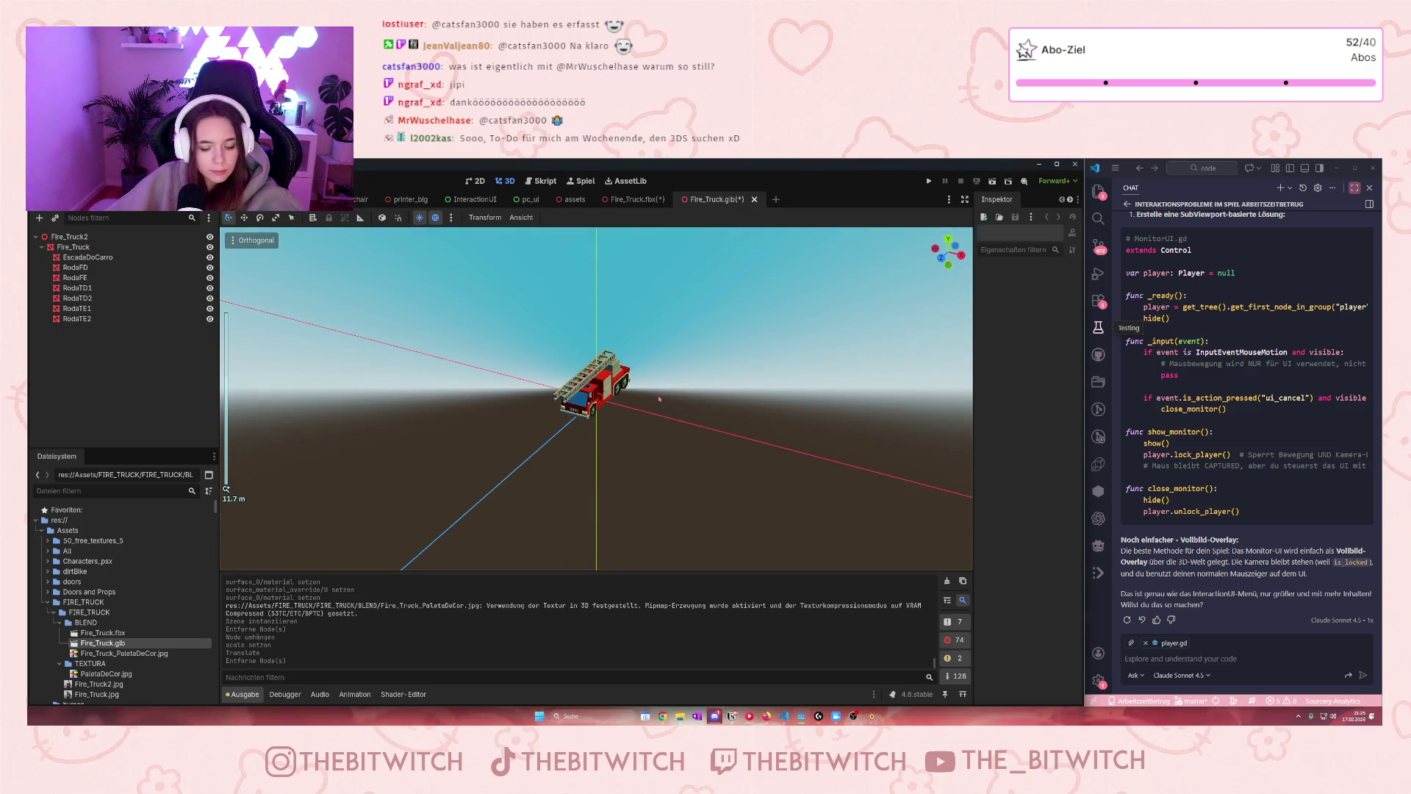
pyautogui.click(537, 435)
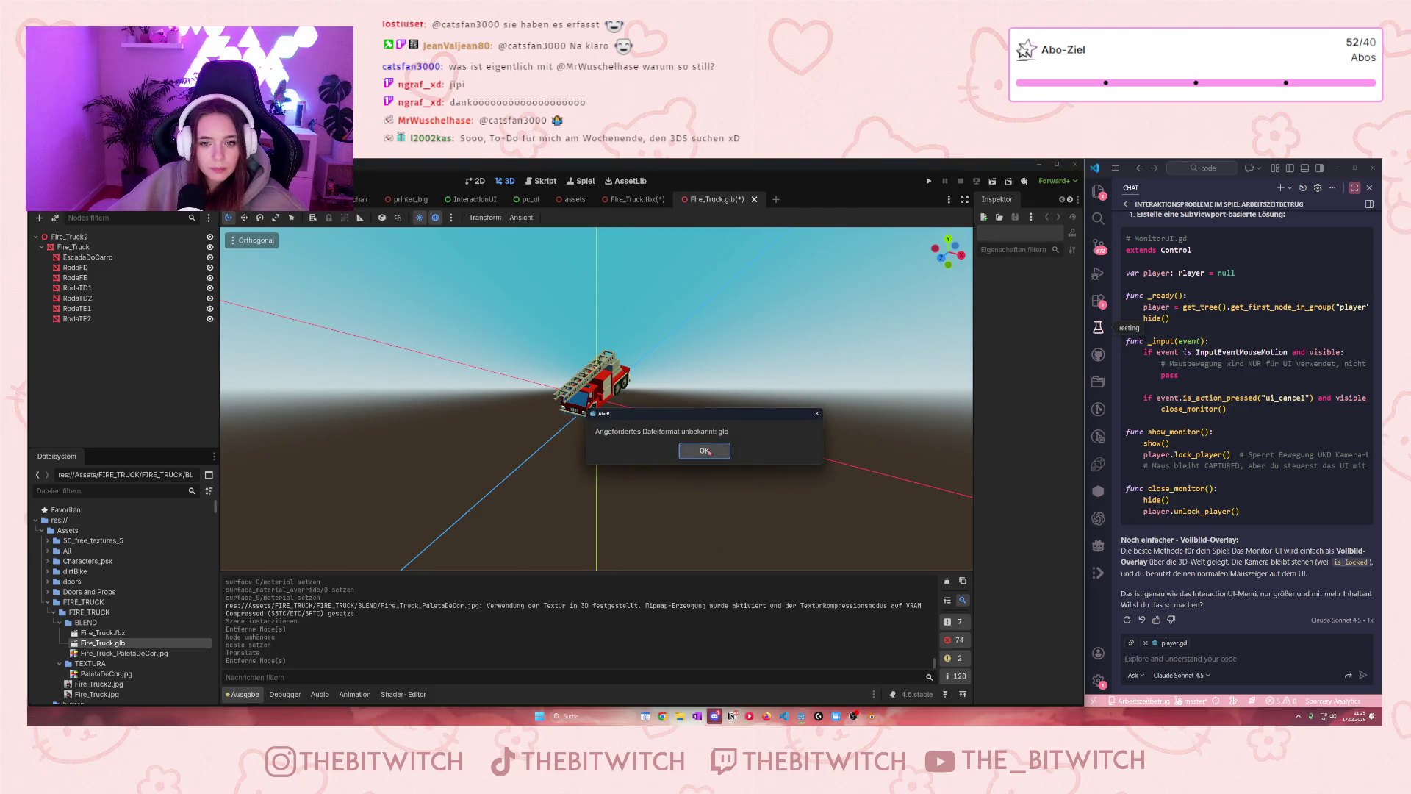
# Close the Fire_Truck.fbx scene without saving and return to the fire truck scene
pyautogui.click(628, 199)
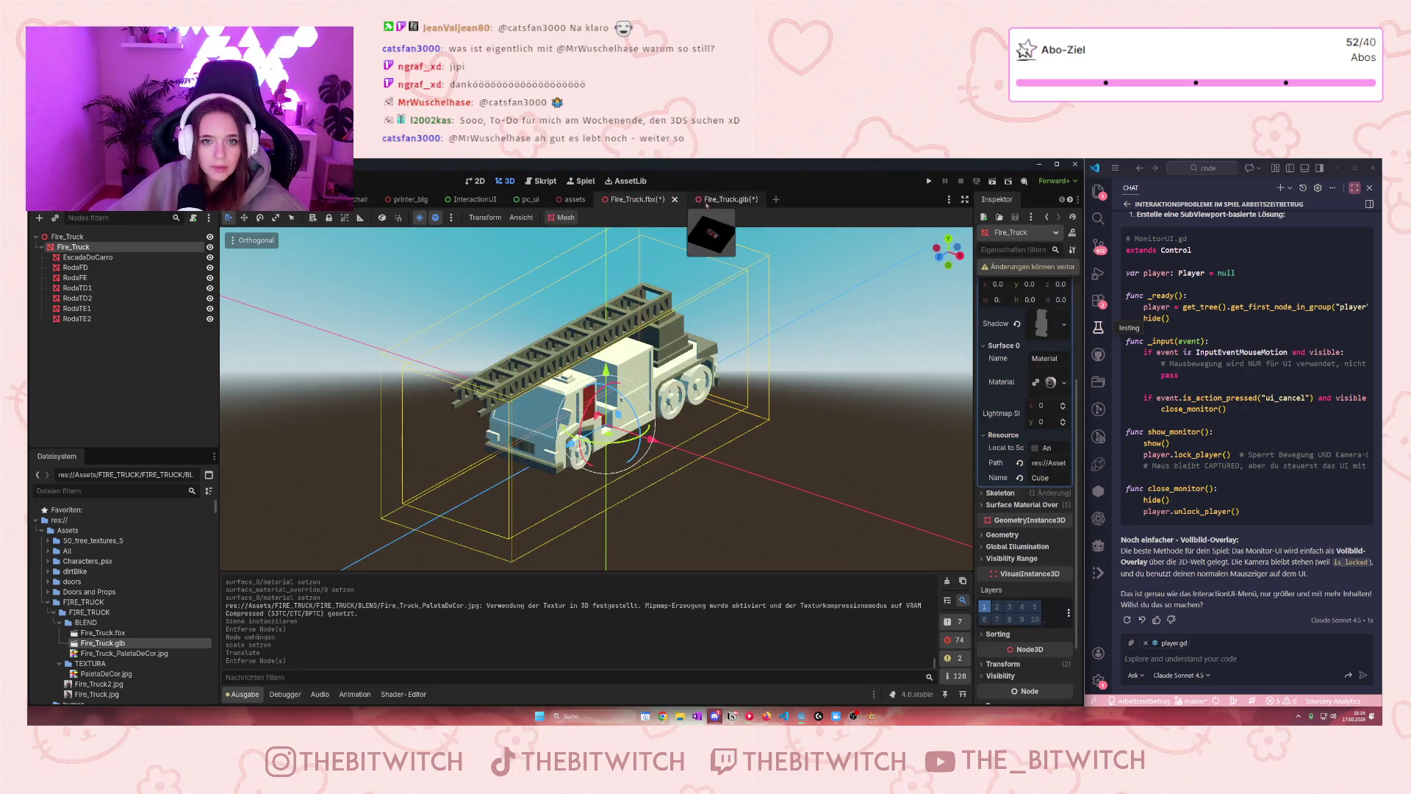
pyautogui.click(675, 199)
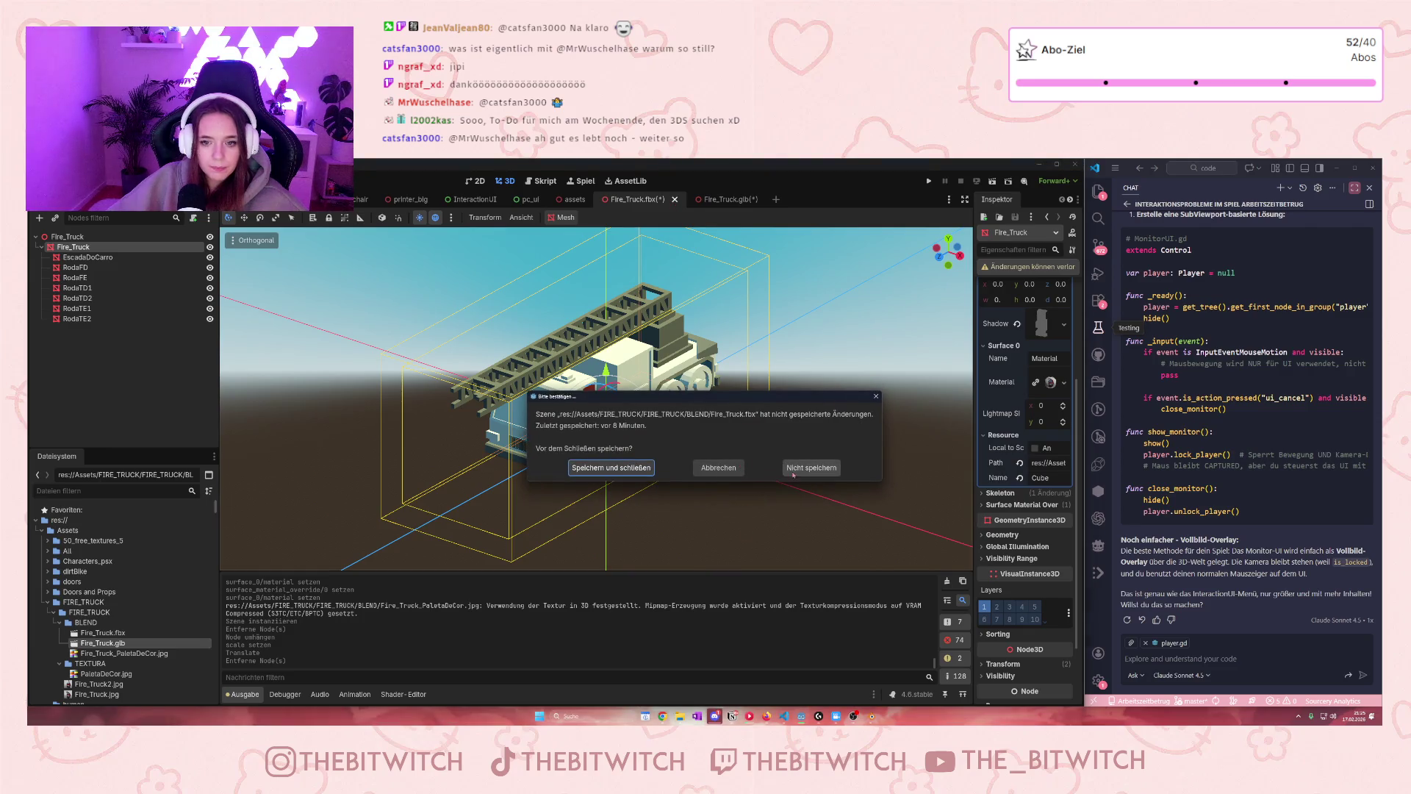
pyautogui.click(811, 467)
pyautogui.click(628, 199)
pyautogui.click(566, 207)
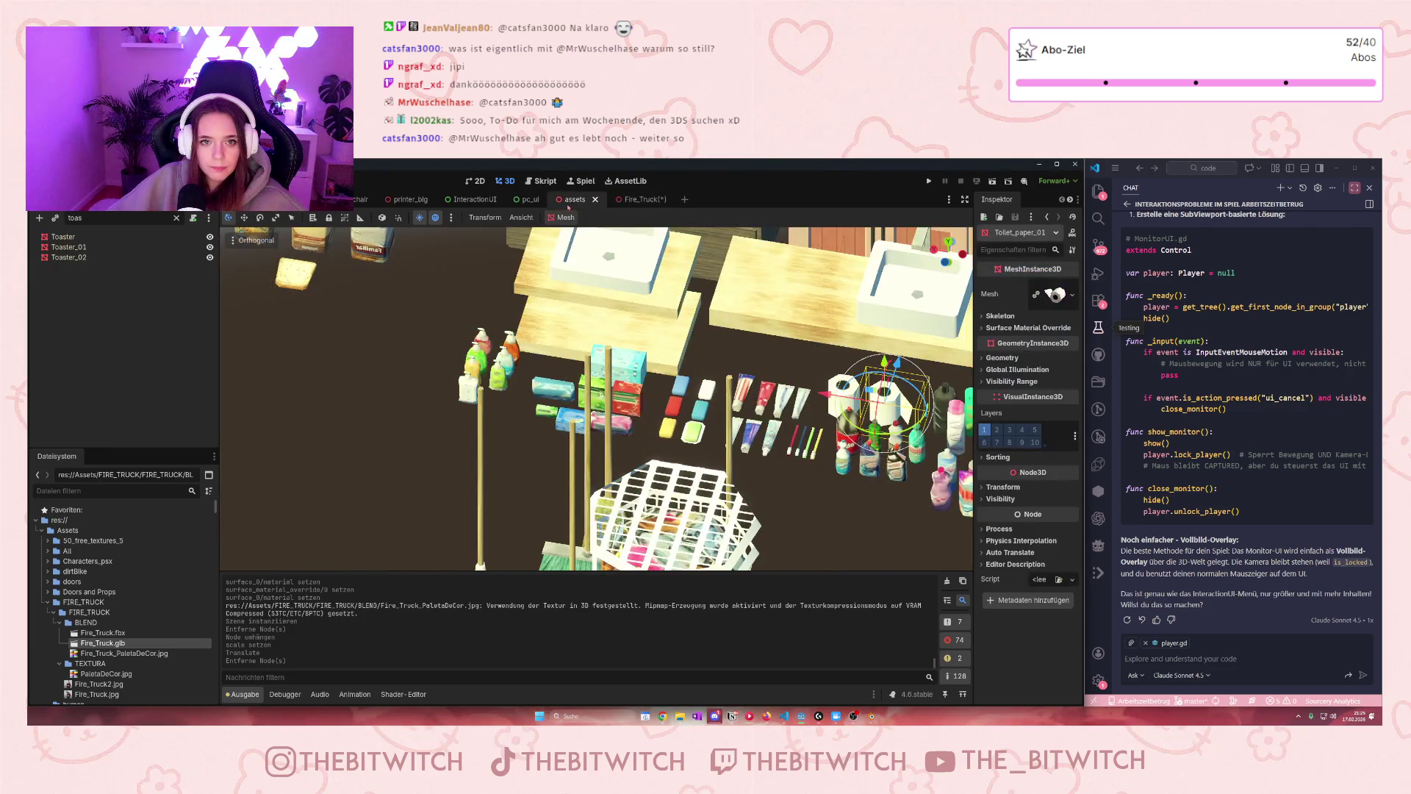
pyautogui.click(629, 199)
pyautogui.scroll(5, 698, 350)
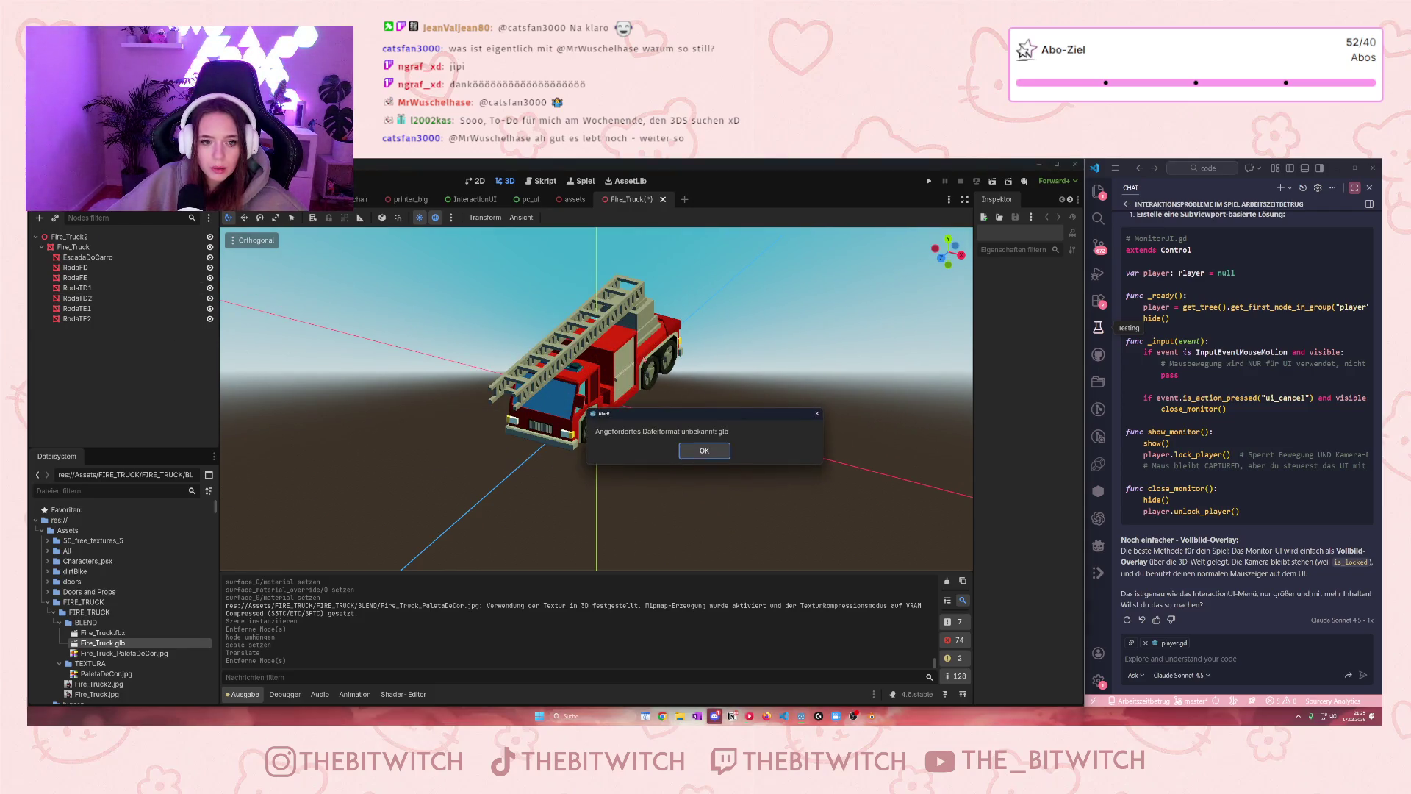
# Dismiss the unknown glb format alerts, then create a new empty scene
pyautogui.click(717, 451)
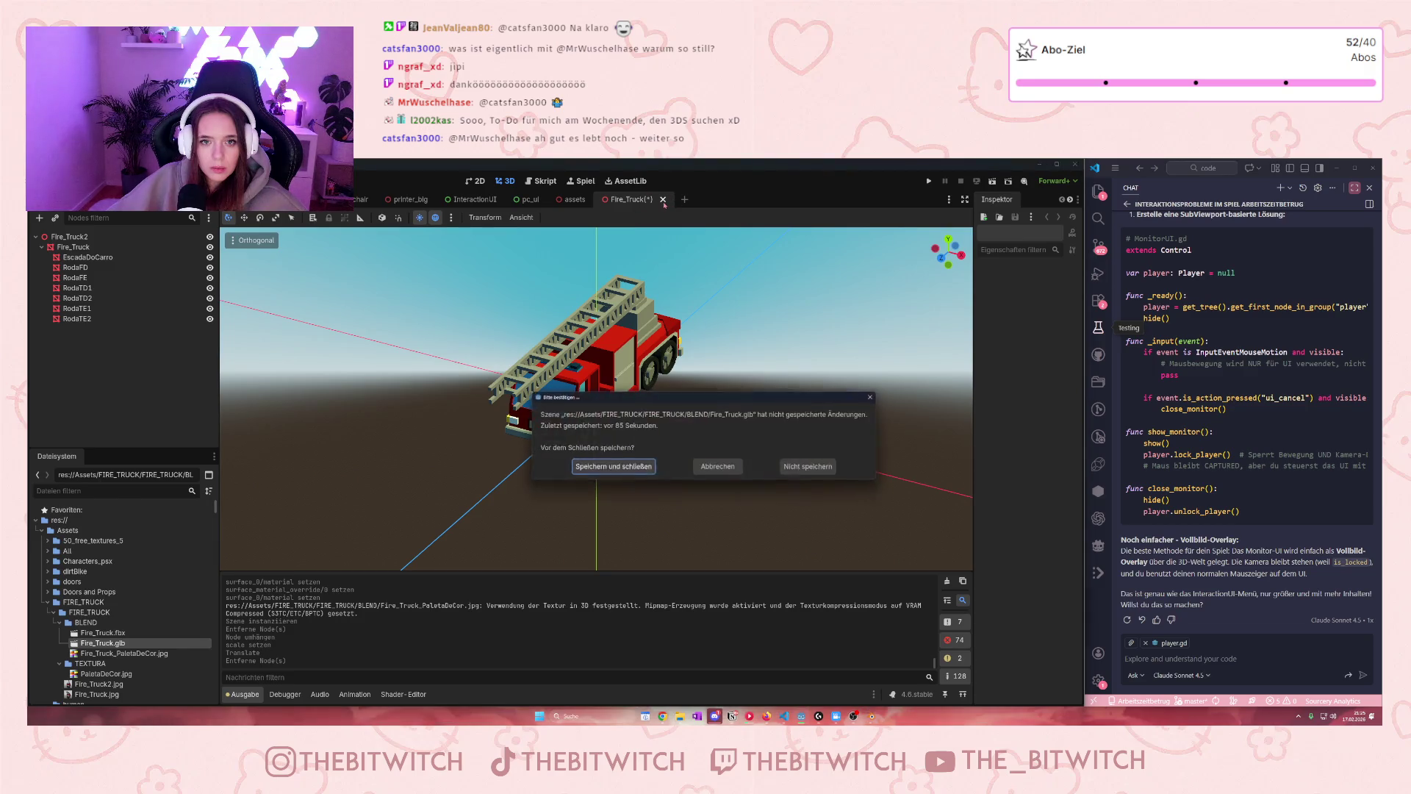
pyautogui.click(650, 474)
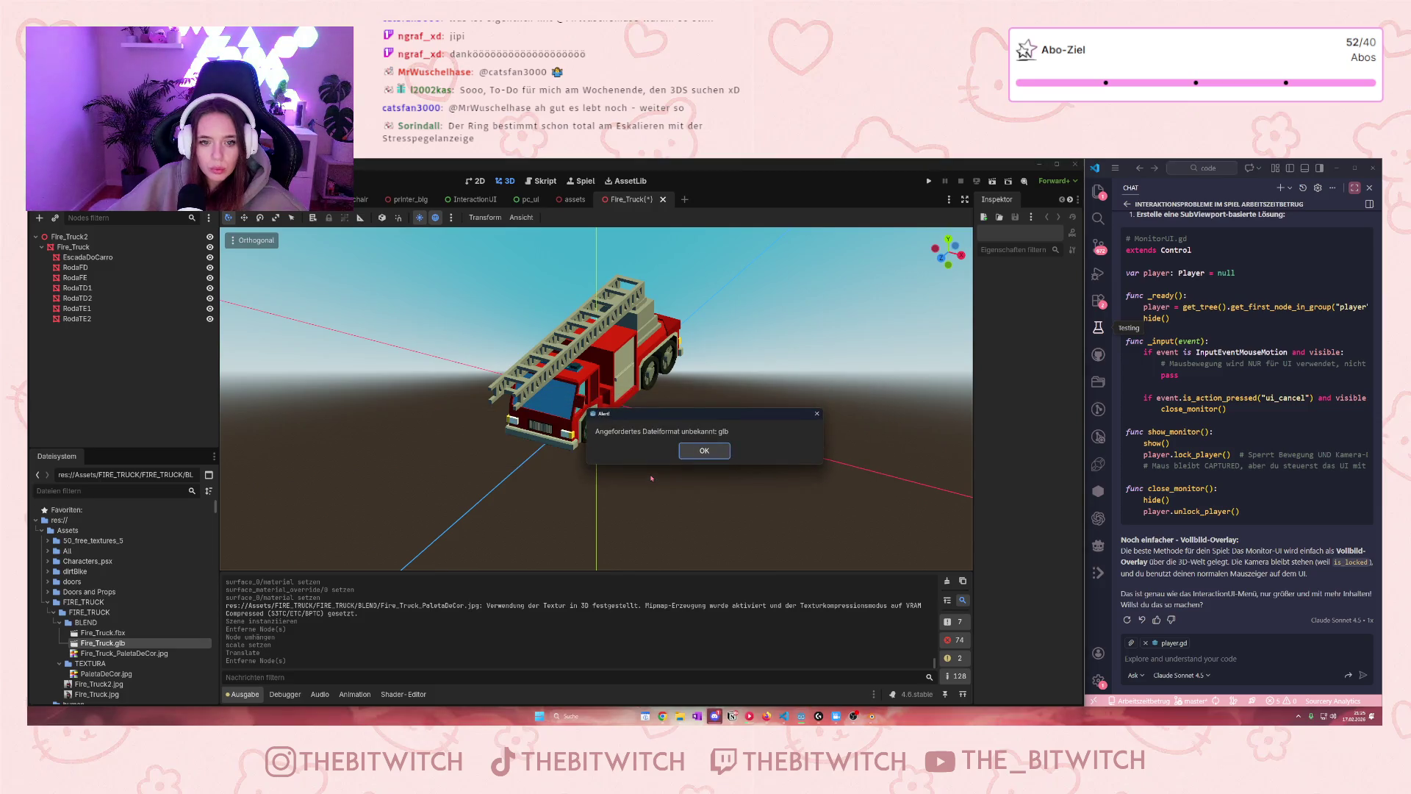
pyautogui.click(706, 451)
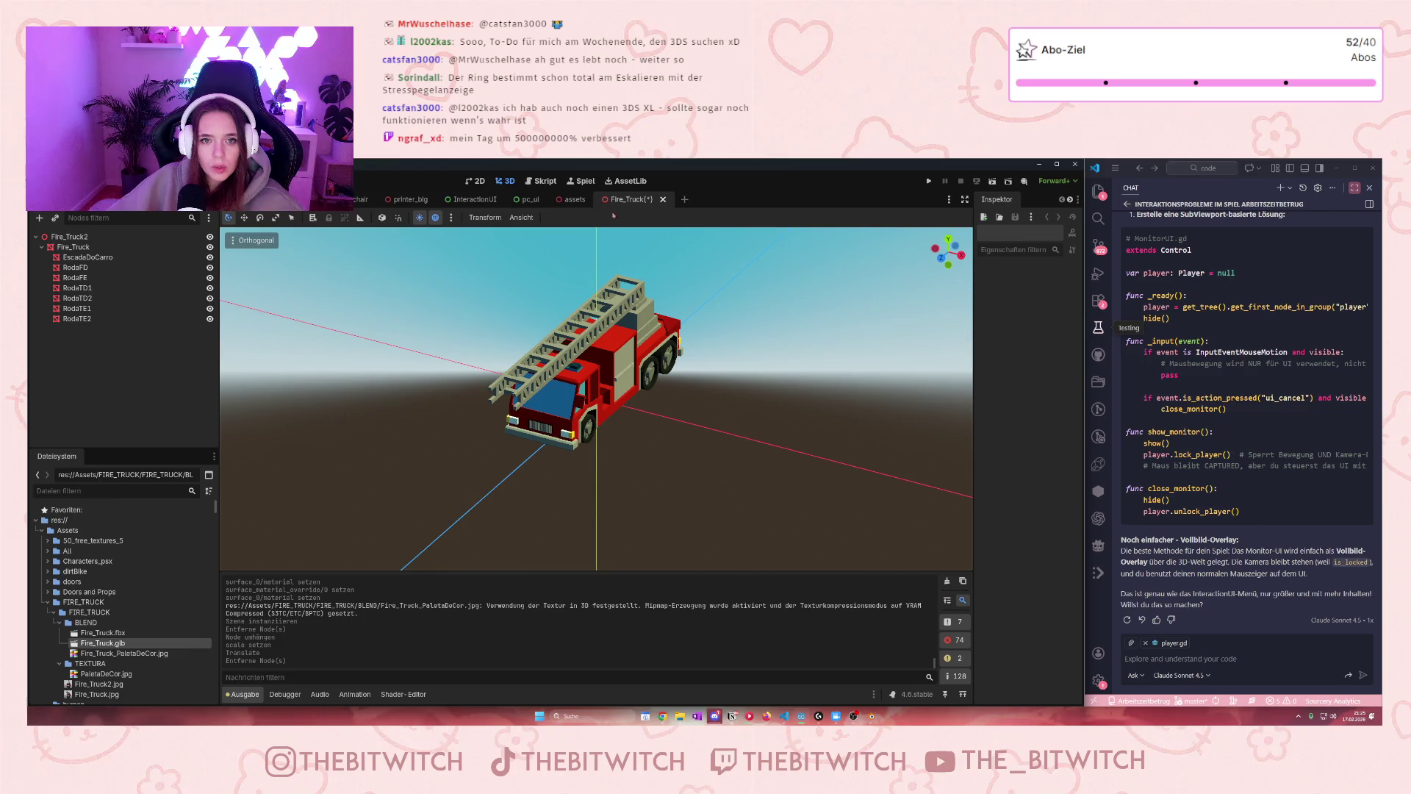
pyautogui.click(686, 201)
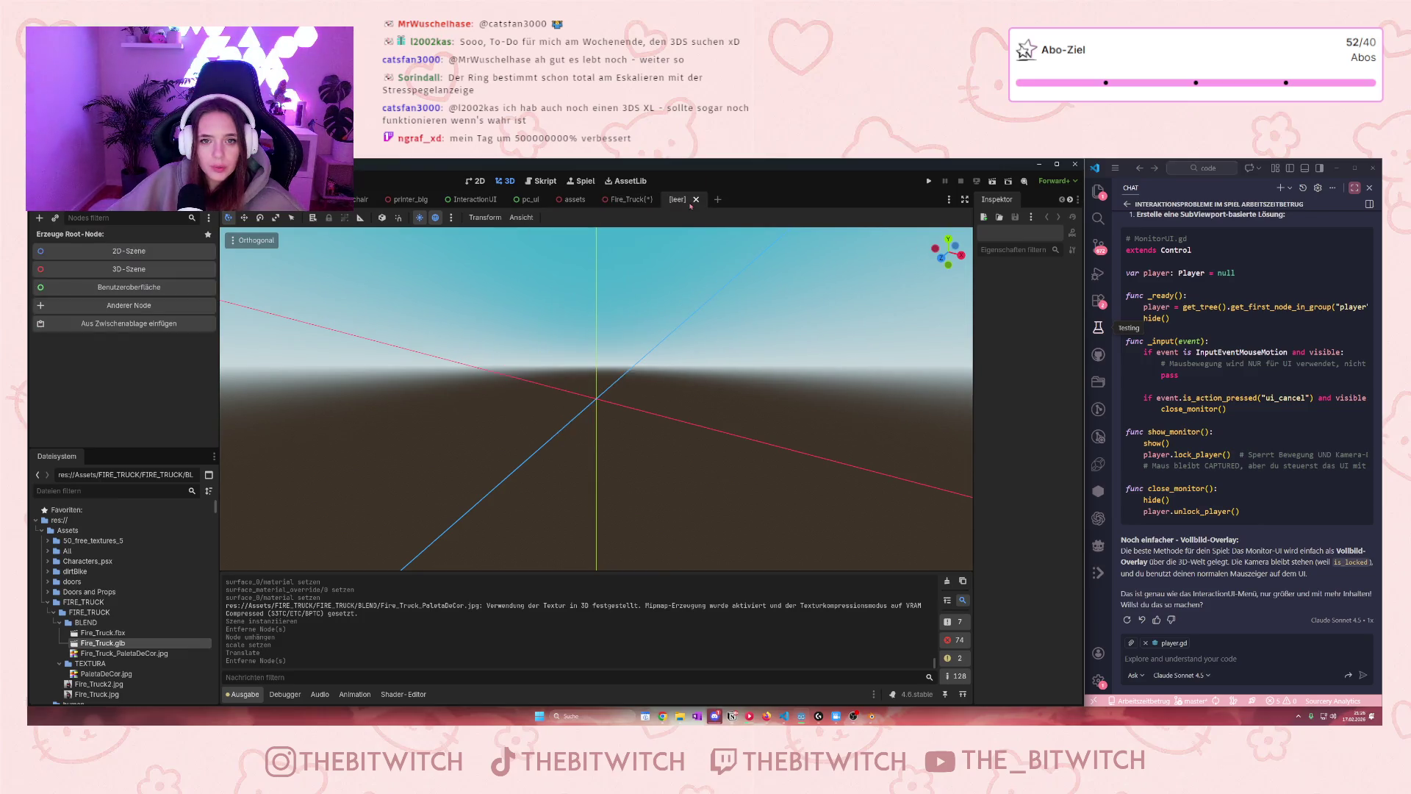
# Create a Node3D root in the new scene and paste Fire_Truck2 under it
pyautogui.click(128, 269)
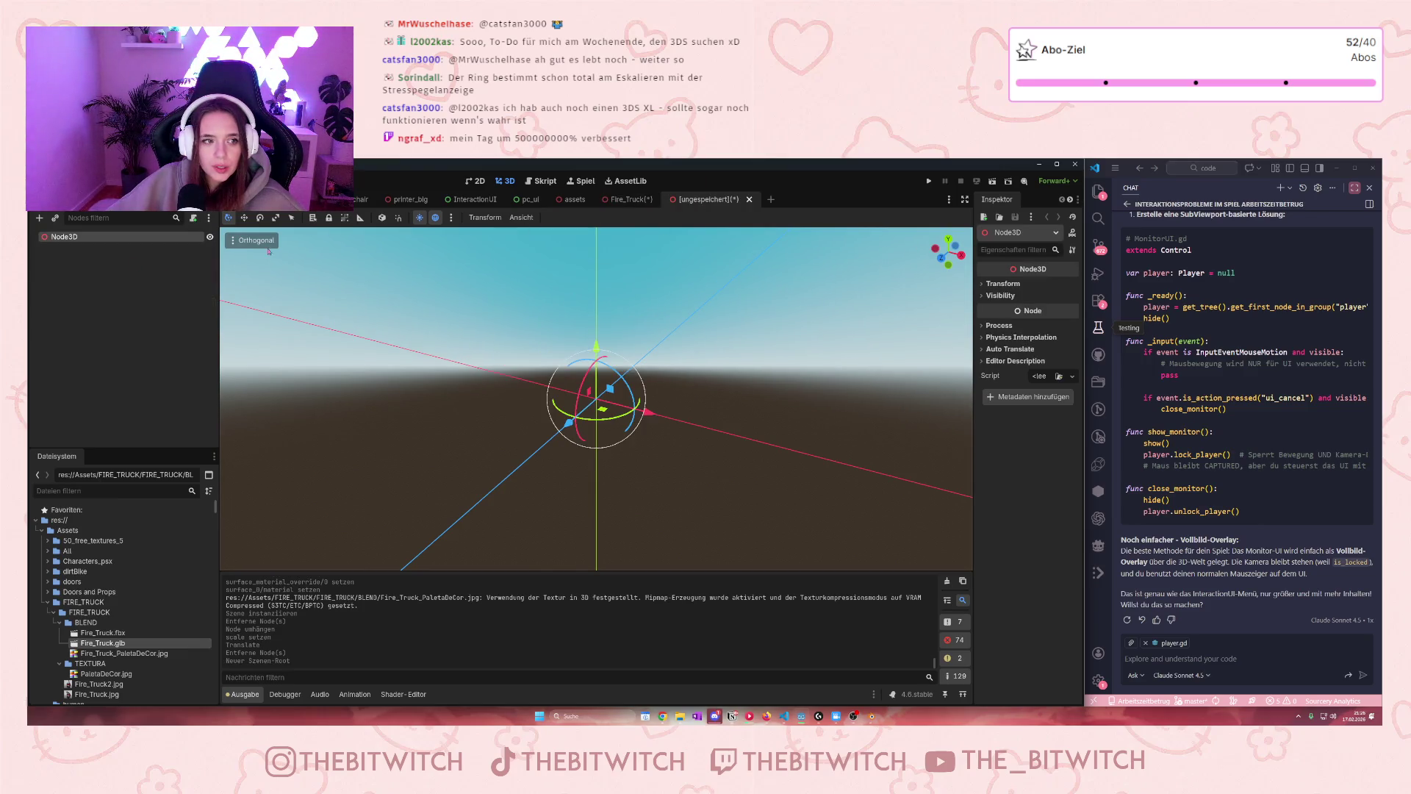
pyautogui.click(628, 200)
pyautogui.click(74, 236)
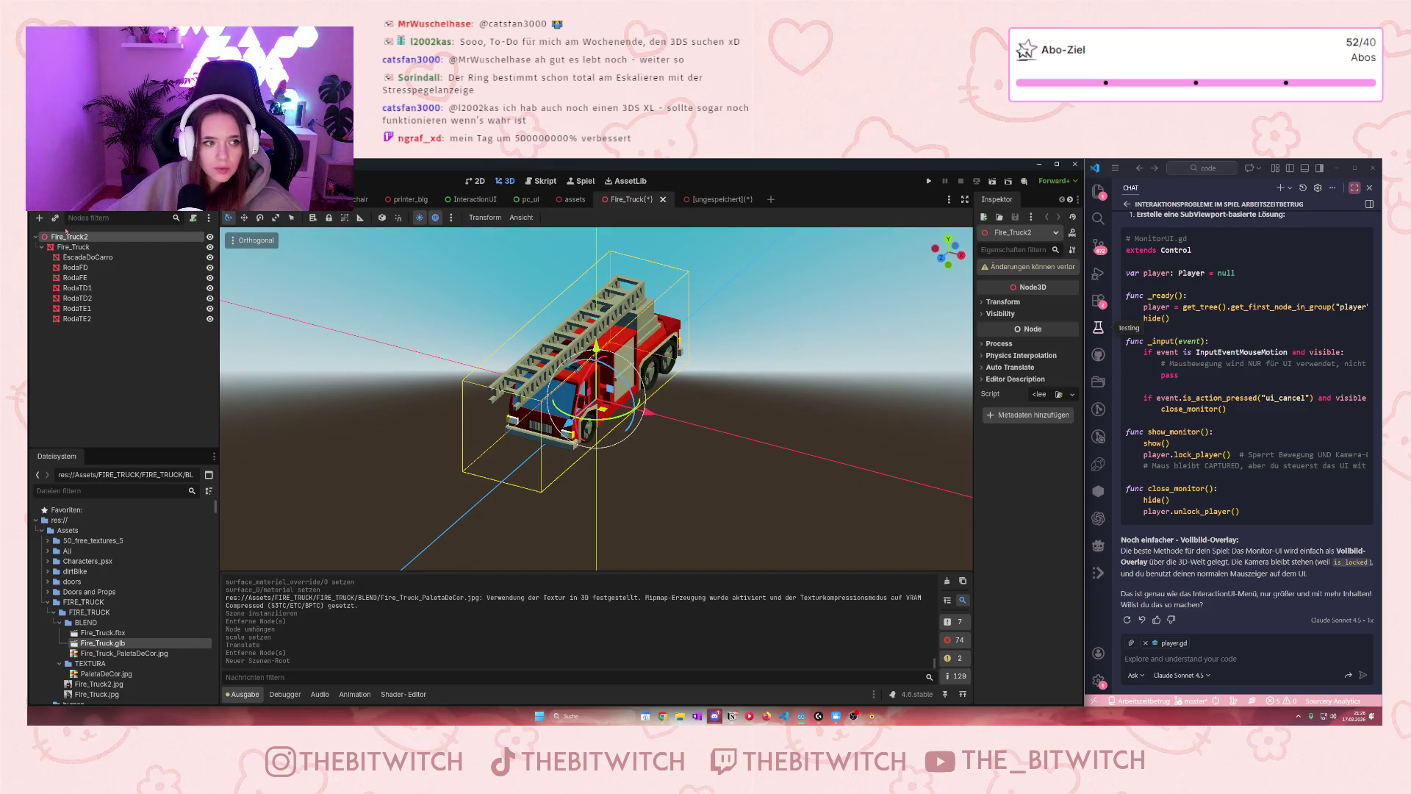
pyautogui.hotkey('ctrl', 'Tab')
pyautogui.click(99, 245)
pyautogui.hotkey('ctrl', 'v')
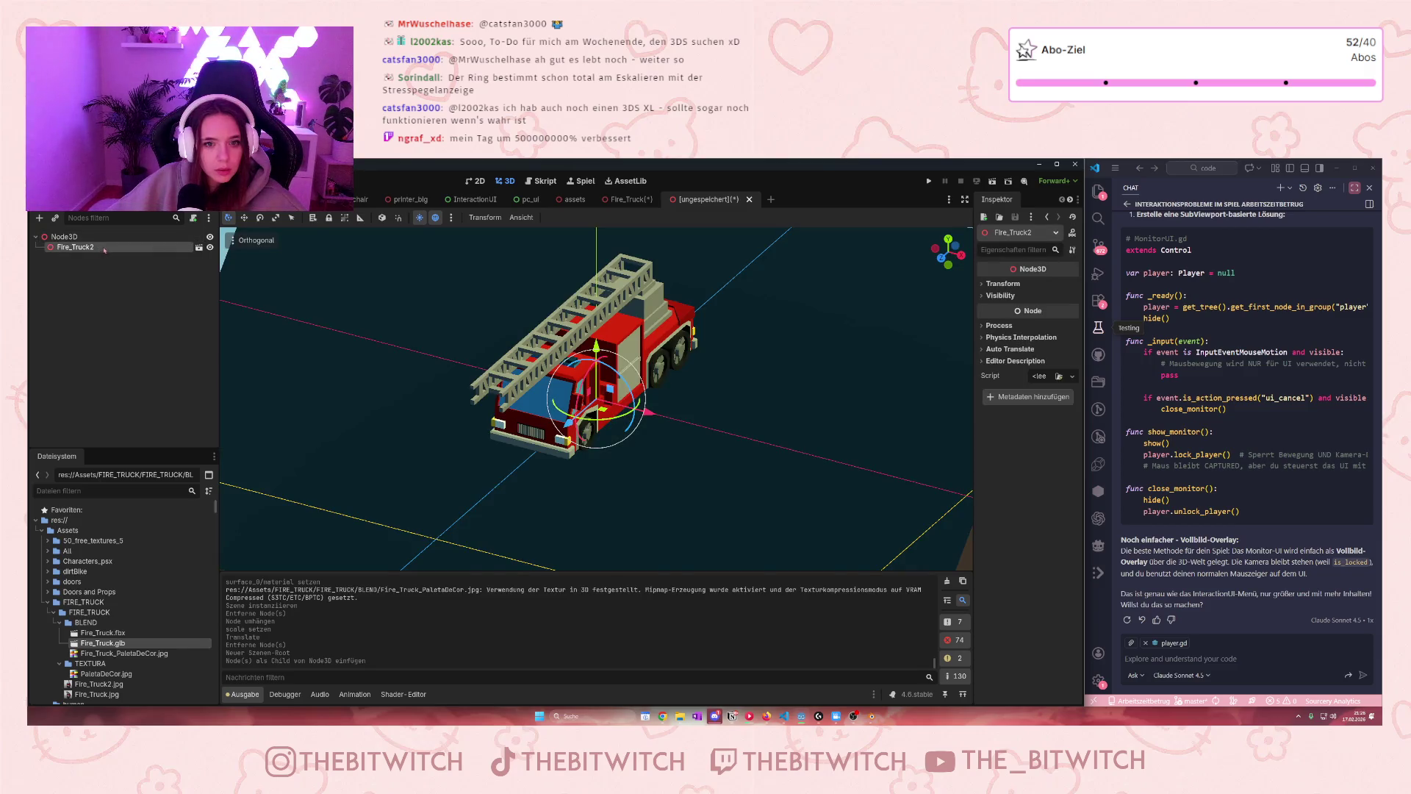
pyautogui.doubleClick(104, 248)
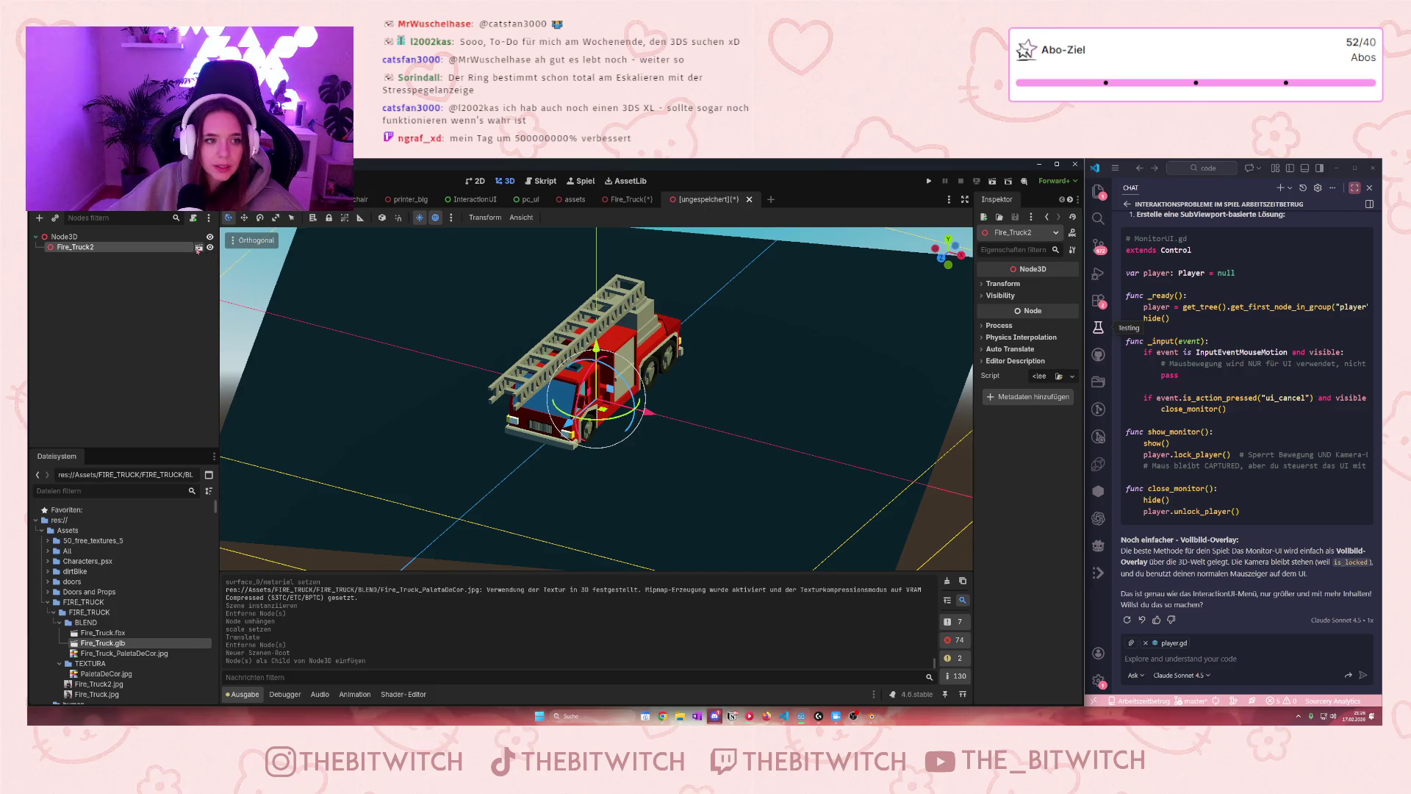
# Close the Fire_Truck scene and the new unsaved scene, discarding changes
pyautogui.hotkey('ctrl', 'shift', 'Tab')
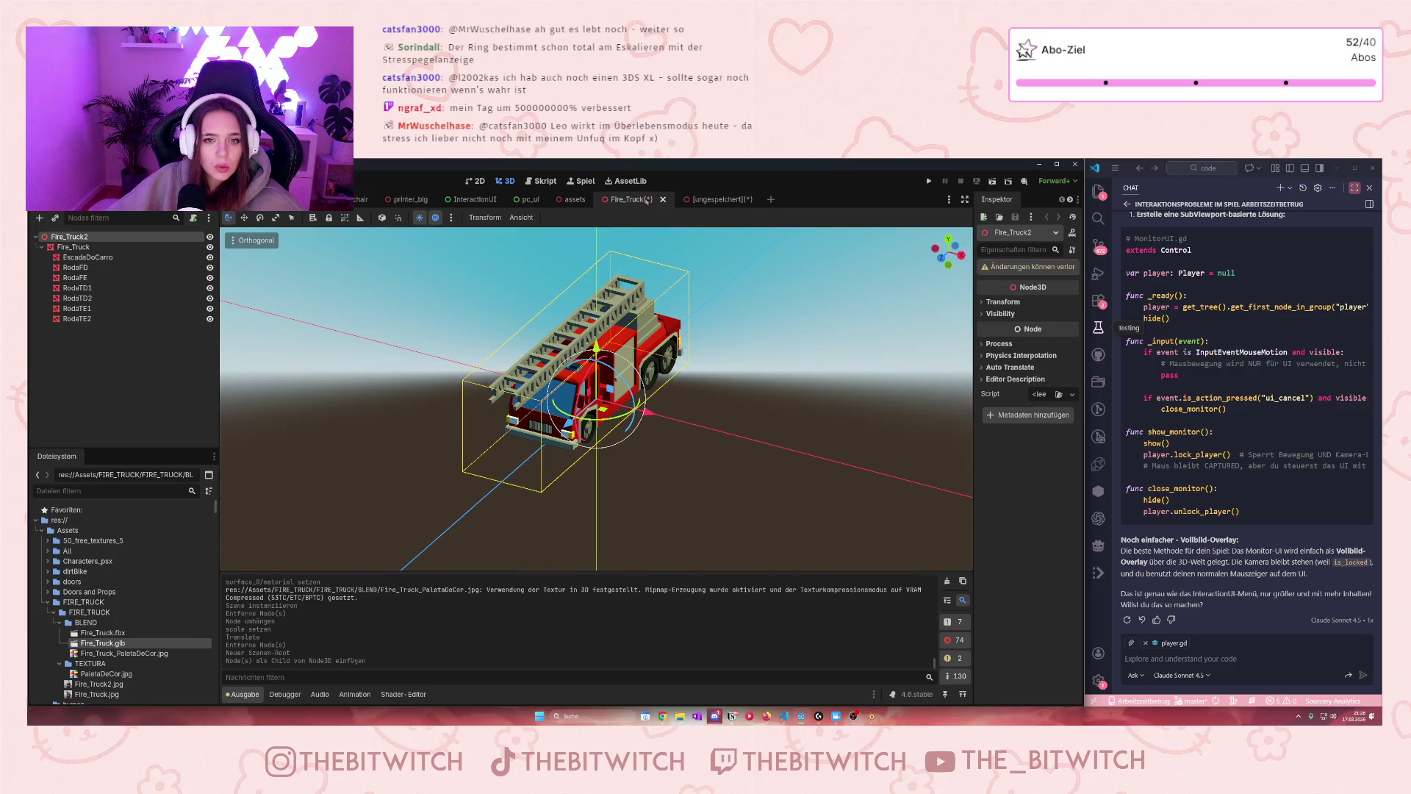
pyautogui.click(663, 199)
pyautogui.press('Tab')
pyautogui.press('Tab')
pyautogui.press('Return')
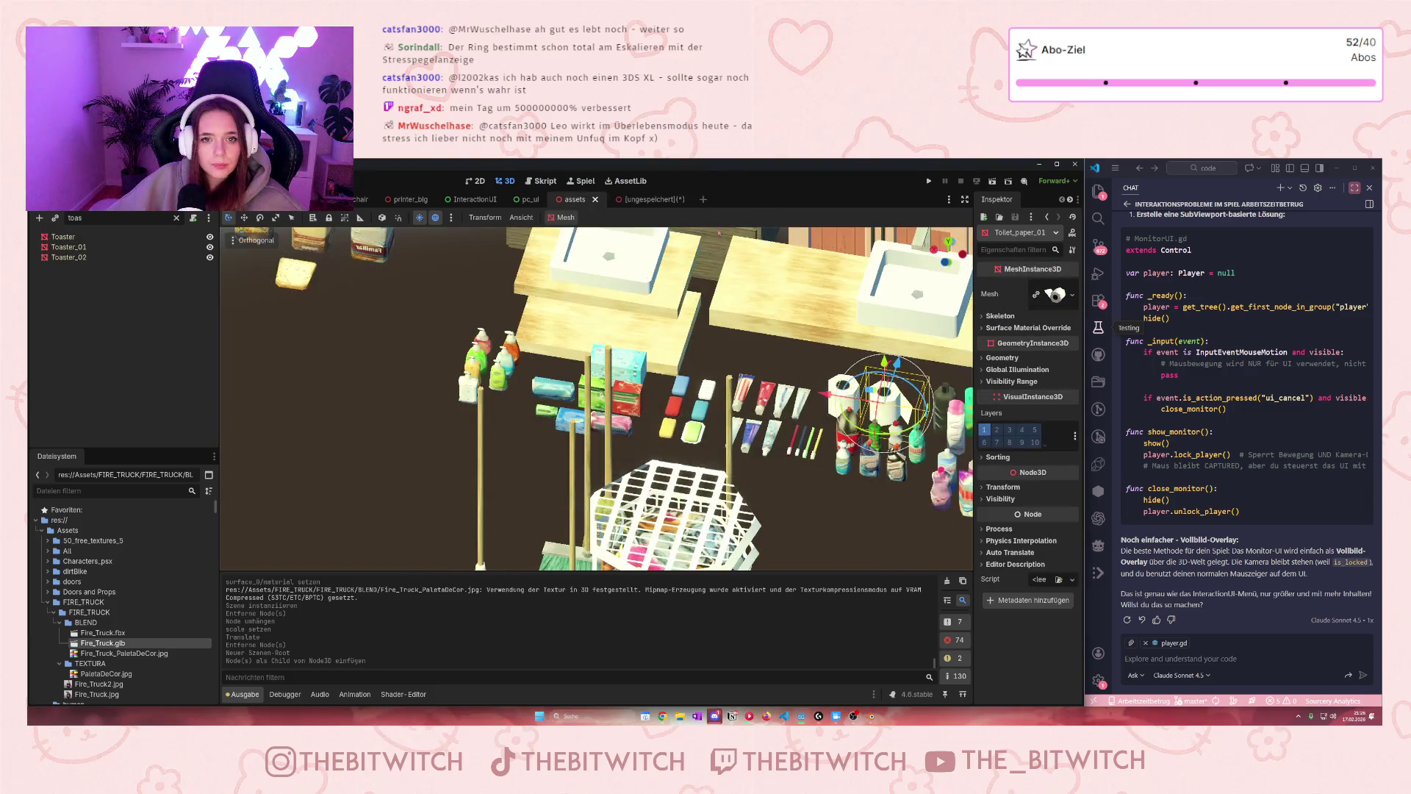
pyautogui.click(681, 199)
pyautogui.press('Tab')
pyautogui.press('Tab')
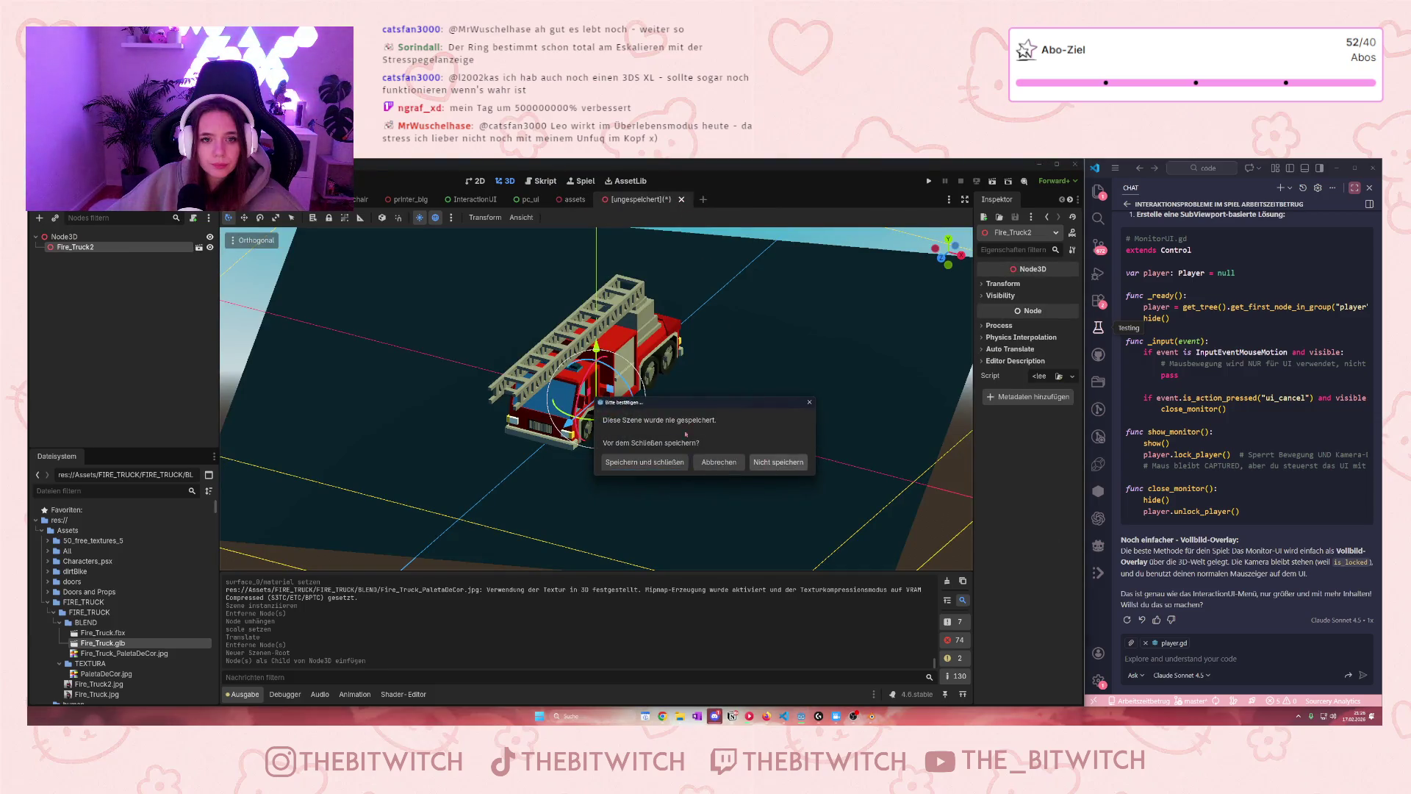
pyautogui.press('Return')
pyautogui.hotkey('ctrl', 'shift', 'Tab')
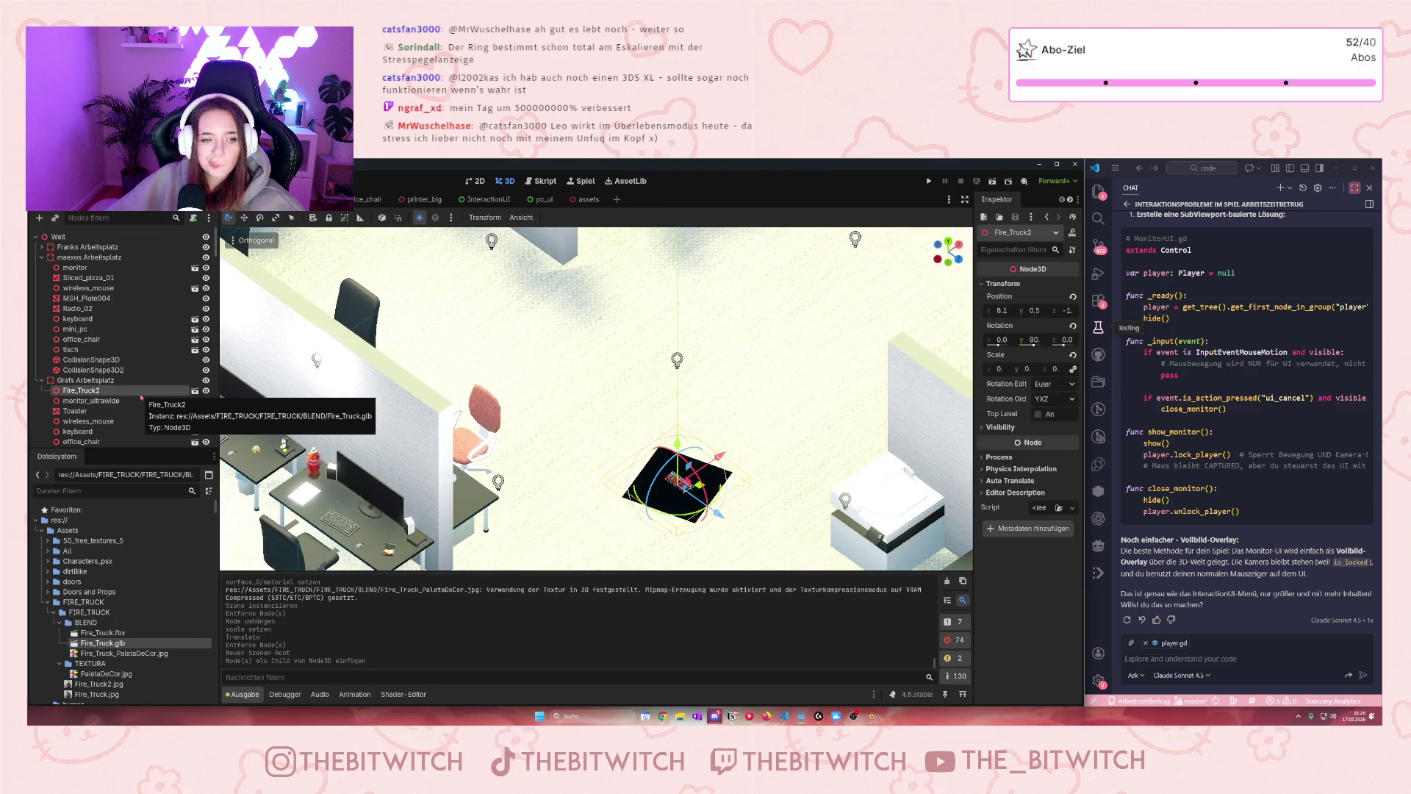
# From the Welt scene, create a new inherited scene of the fire truck and save it
pyautogui.click(194, 391)
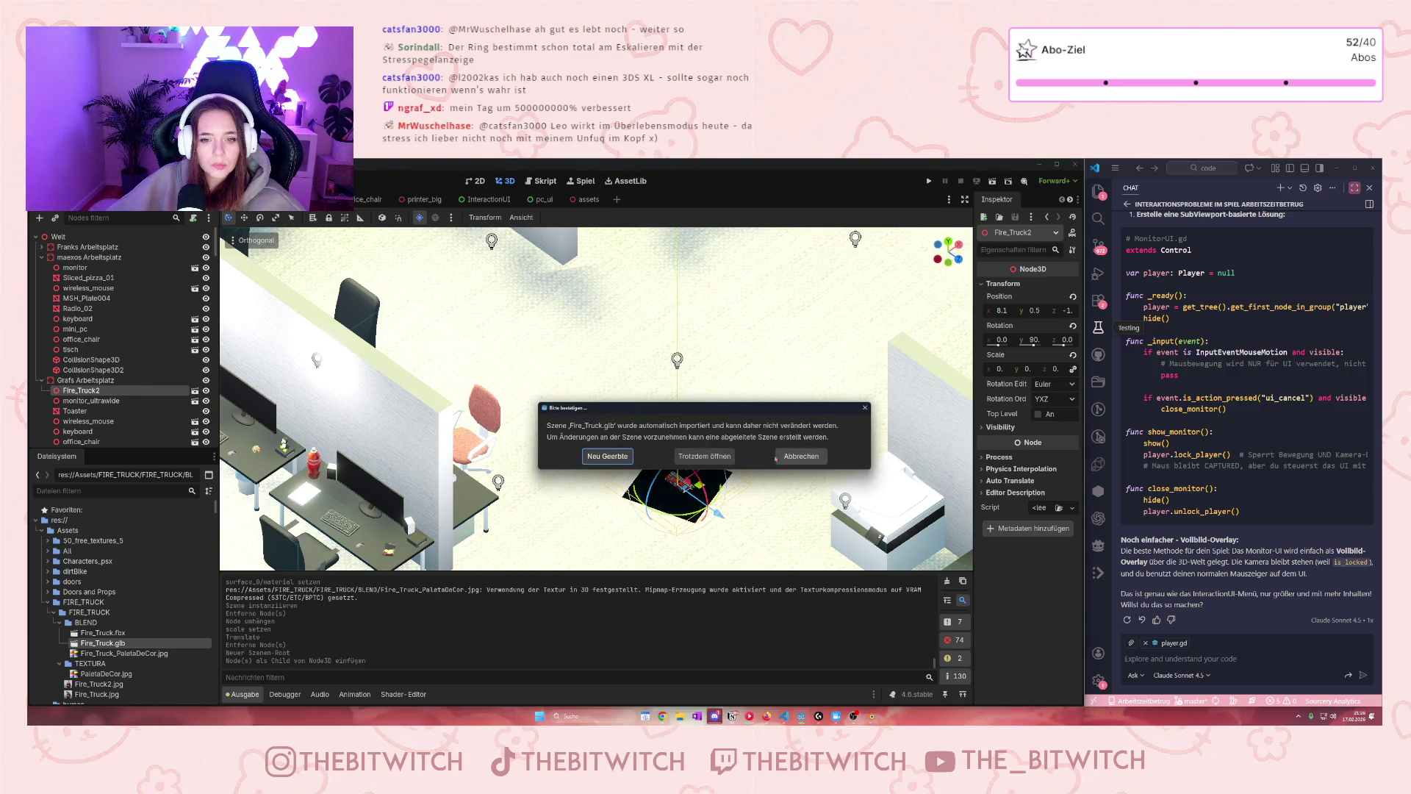
pyautogui.click(600, 455)
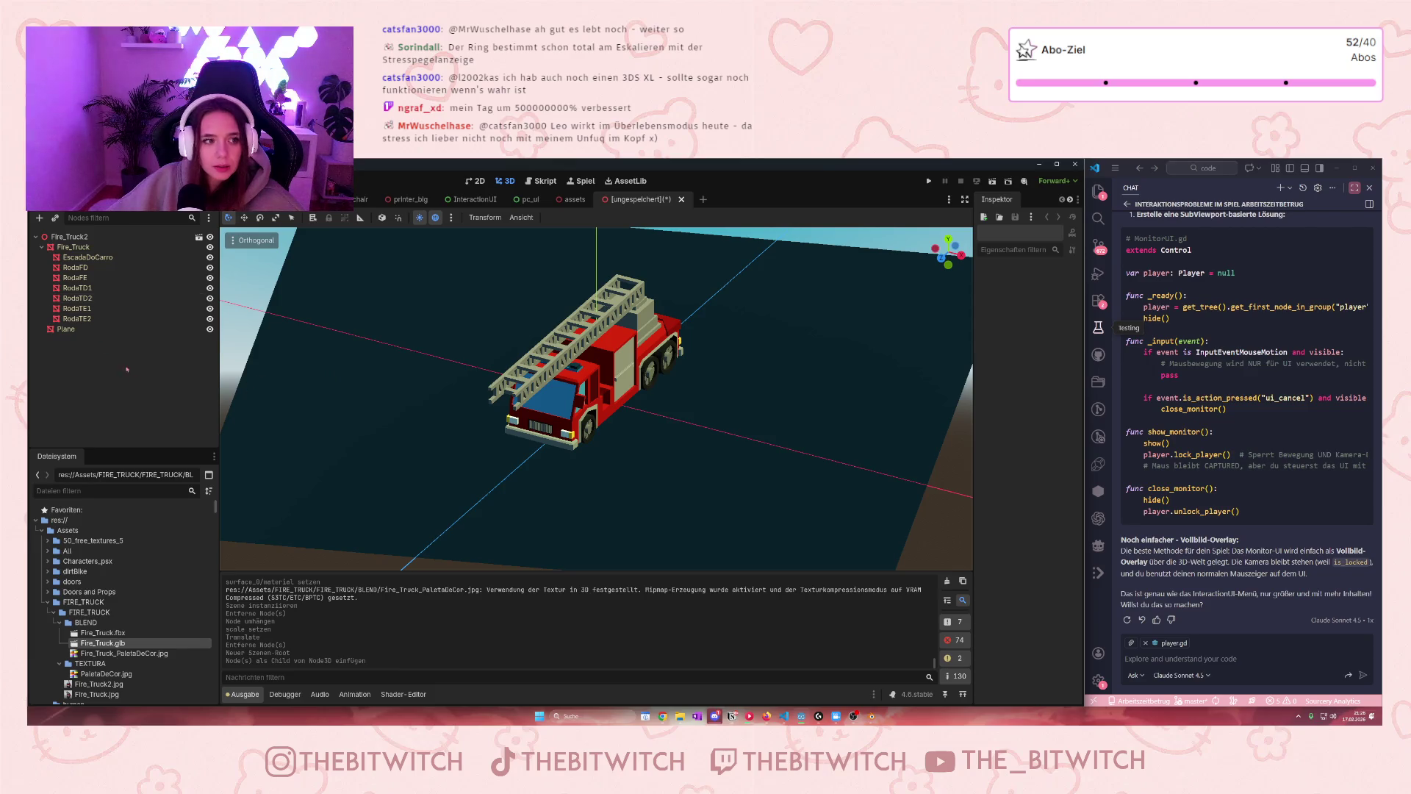
pyautogui.hotkey('ctrl', 's')
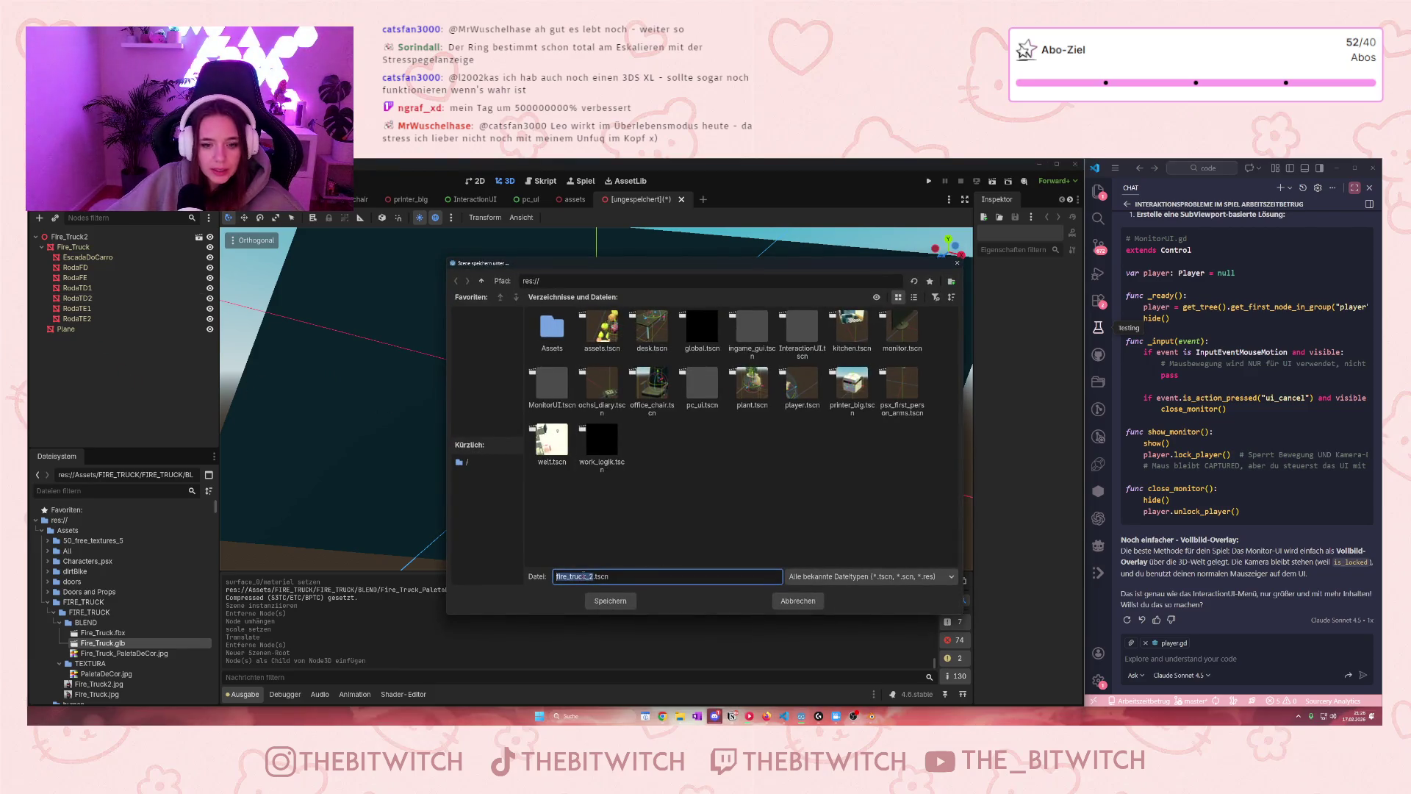
# Save the inherited scene as fire_truck.tscn and close its tab
pyautogui.click(595, 576)
pyautogui.press('BackSpace')
pyautogui.press('BackSpace')
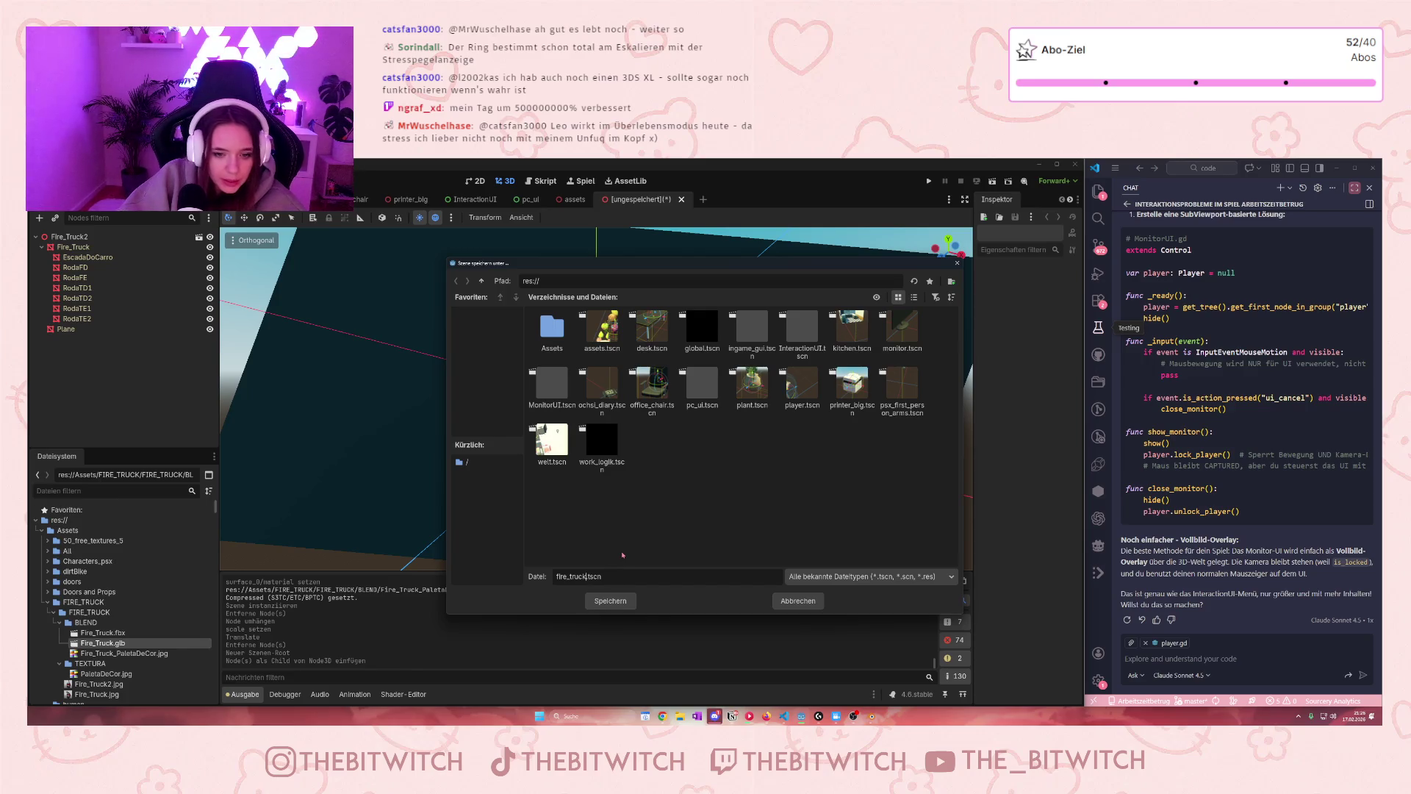
pyautogui.press('Return')
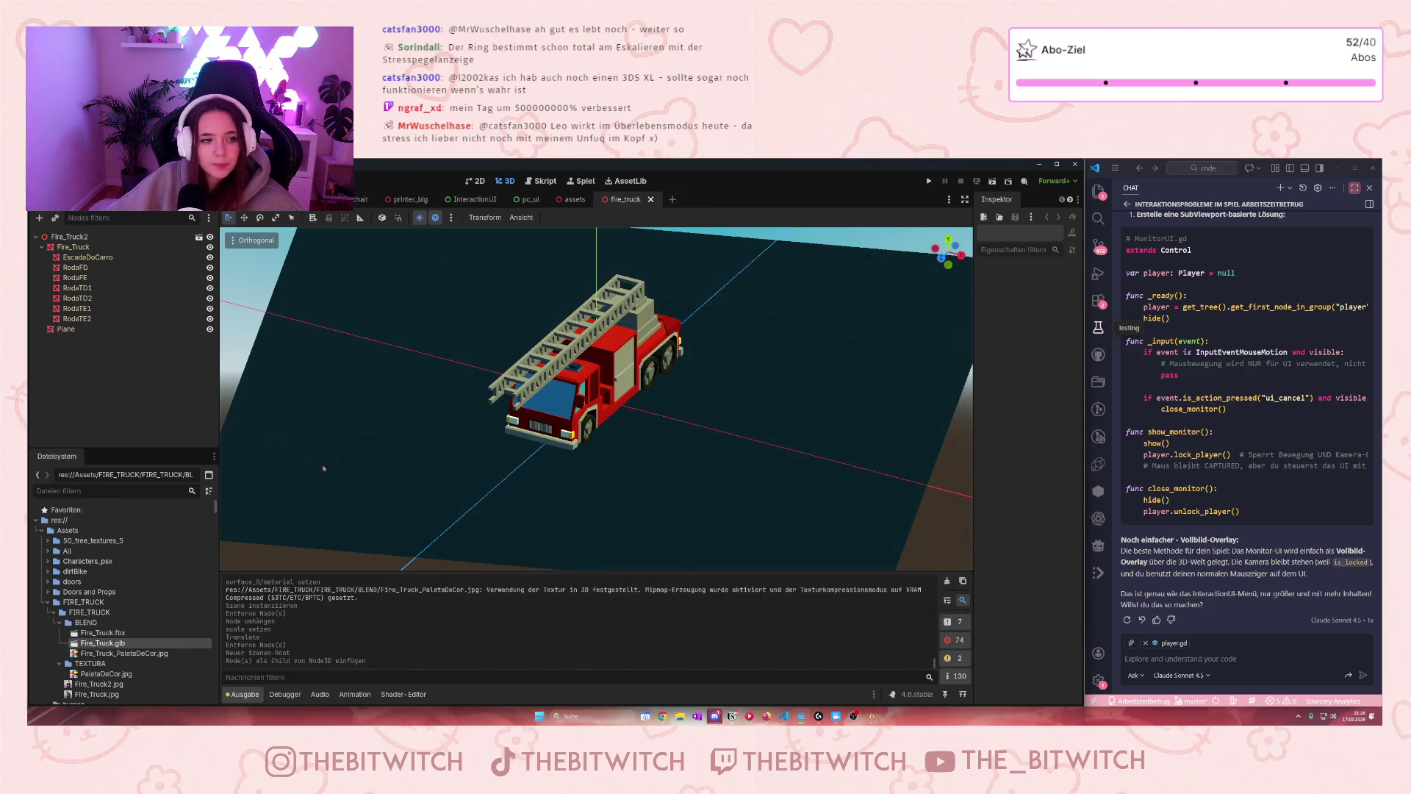
pyautogui.click(651, 199)
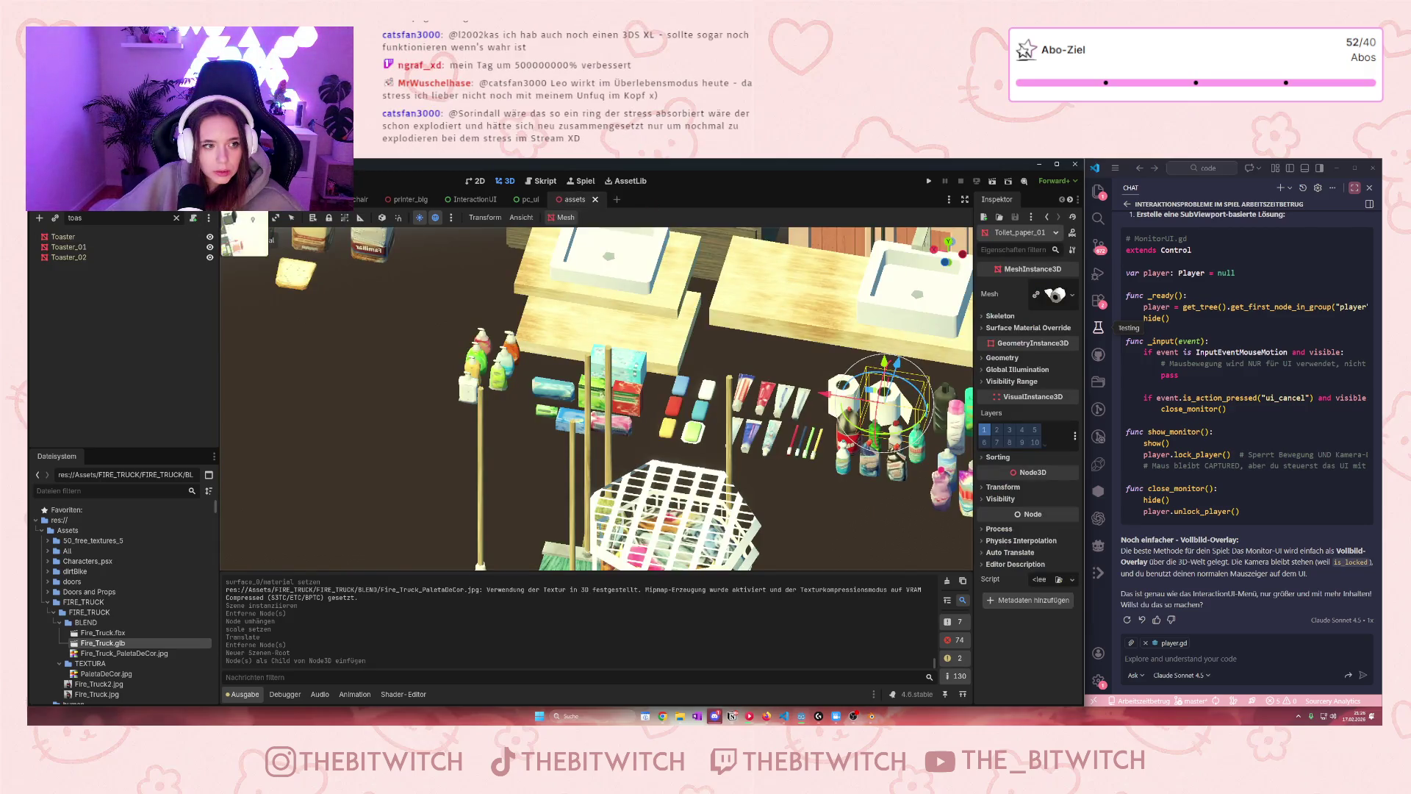
# Reopen the Fire_Truck source scene, delete its Plane node, and attempt saving
pyautogui.hotkey('ctrl', 'Tab')
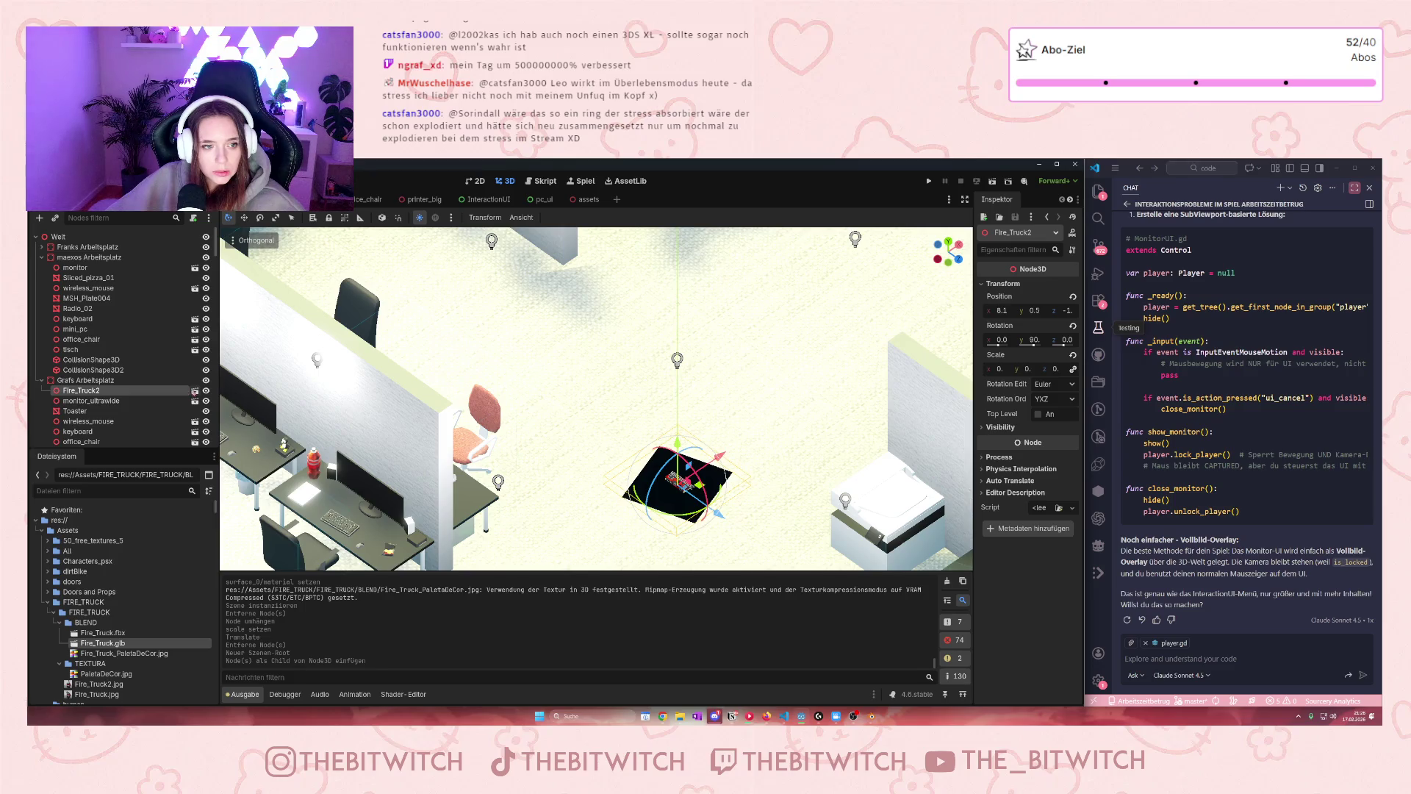
pyautogui.click(195, 390)
pyautogui.click(717, 461)
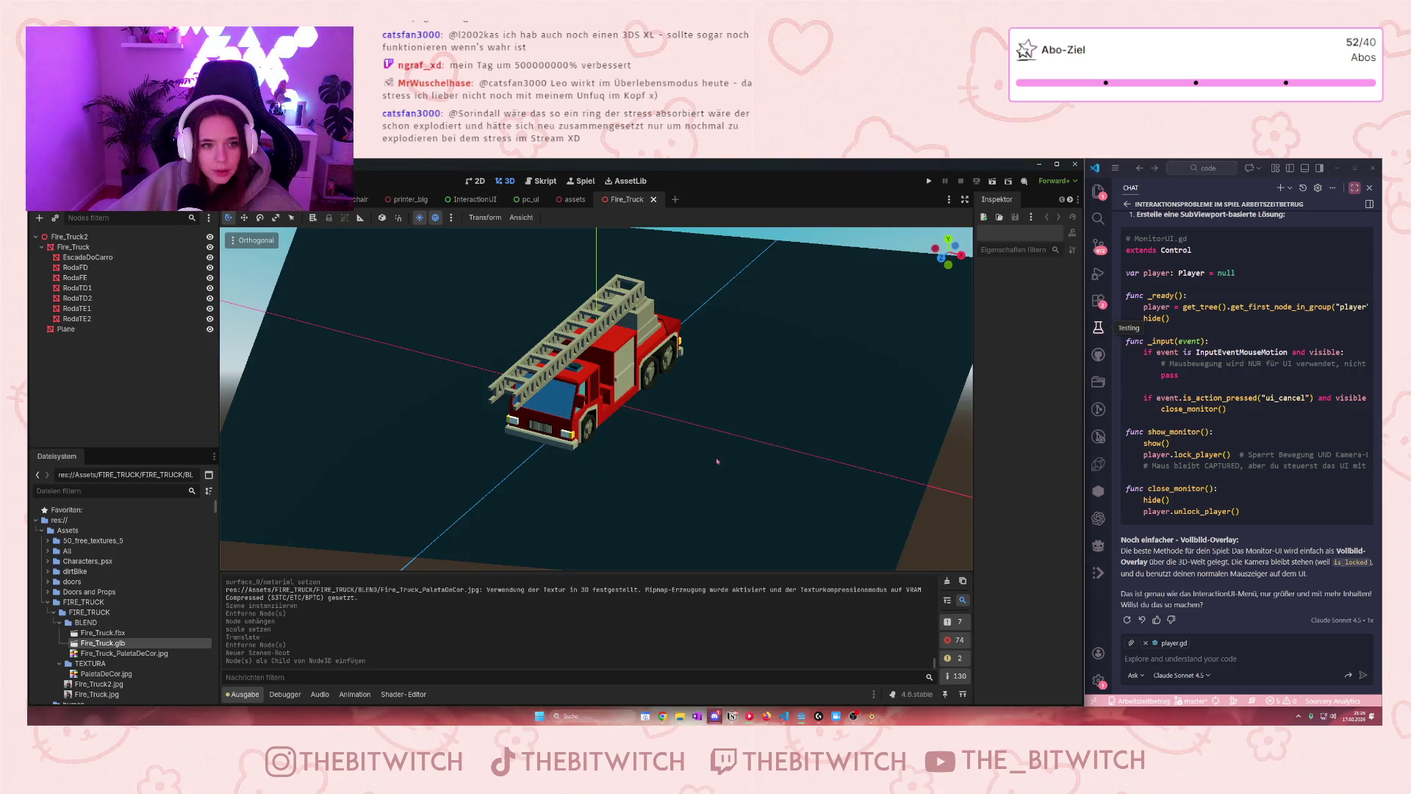
pyautogui.click(76, 330)
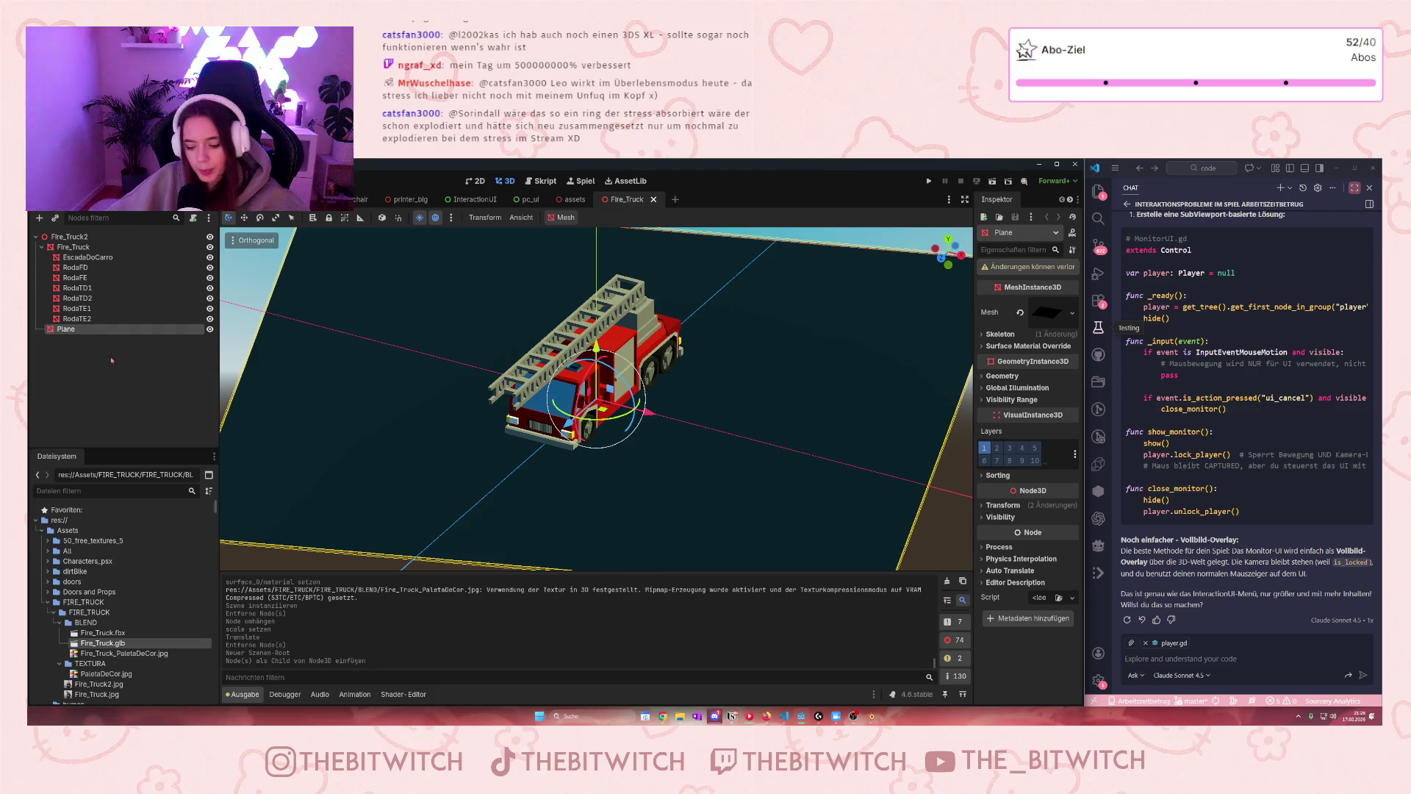
pyautogui.press('Delete')
pyautogui.click(665, 448)
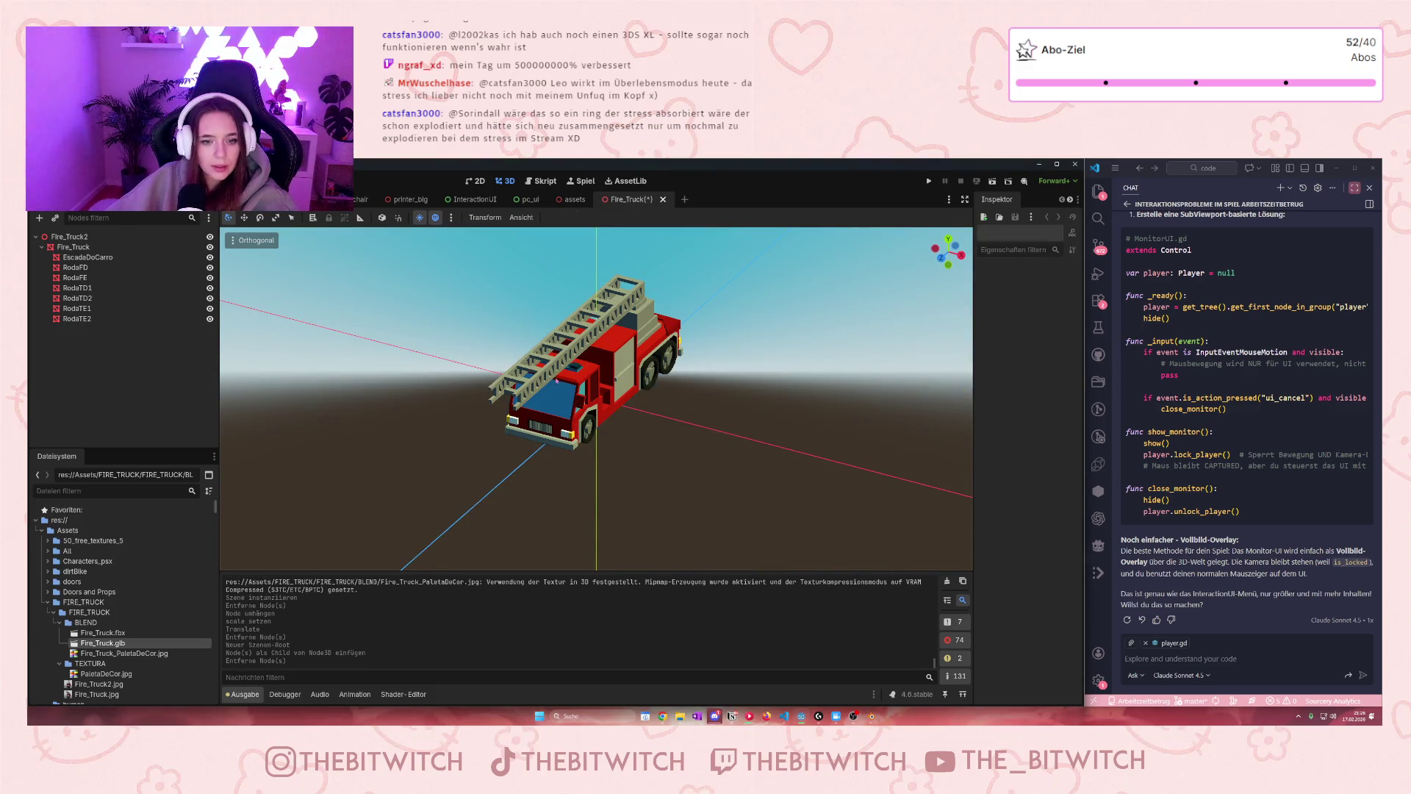
pyautogui.hotkey('ctrl', 's')
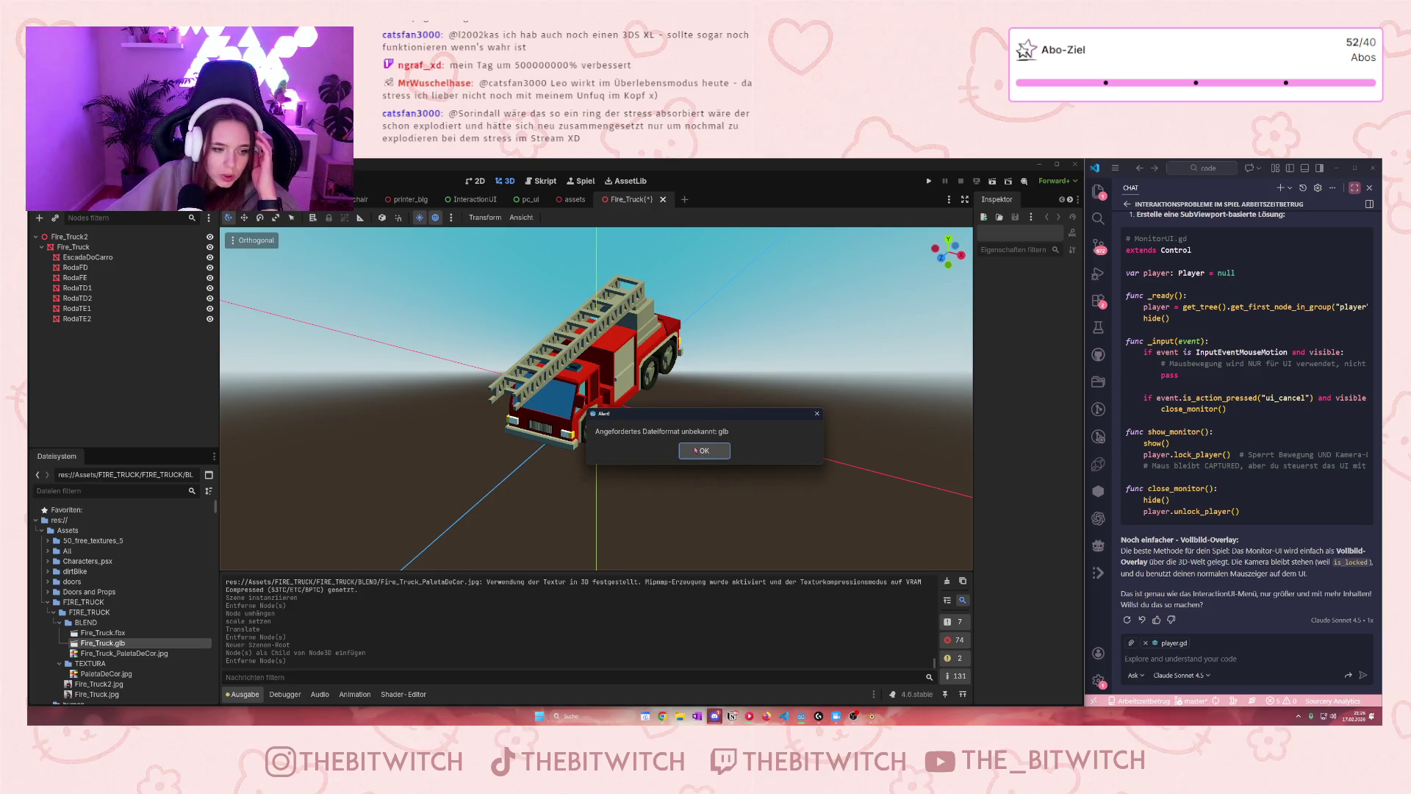
pyautogui.click(695, 449)
# Retry saving, then close the Fire_Truck scene without saving and return to assets
pyautogui.click(83, 247)
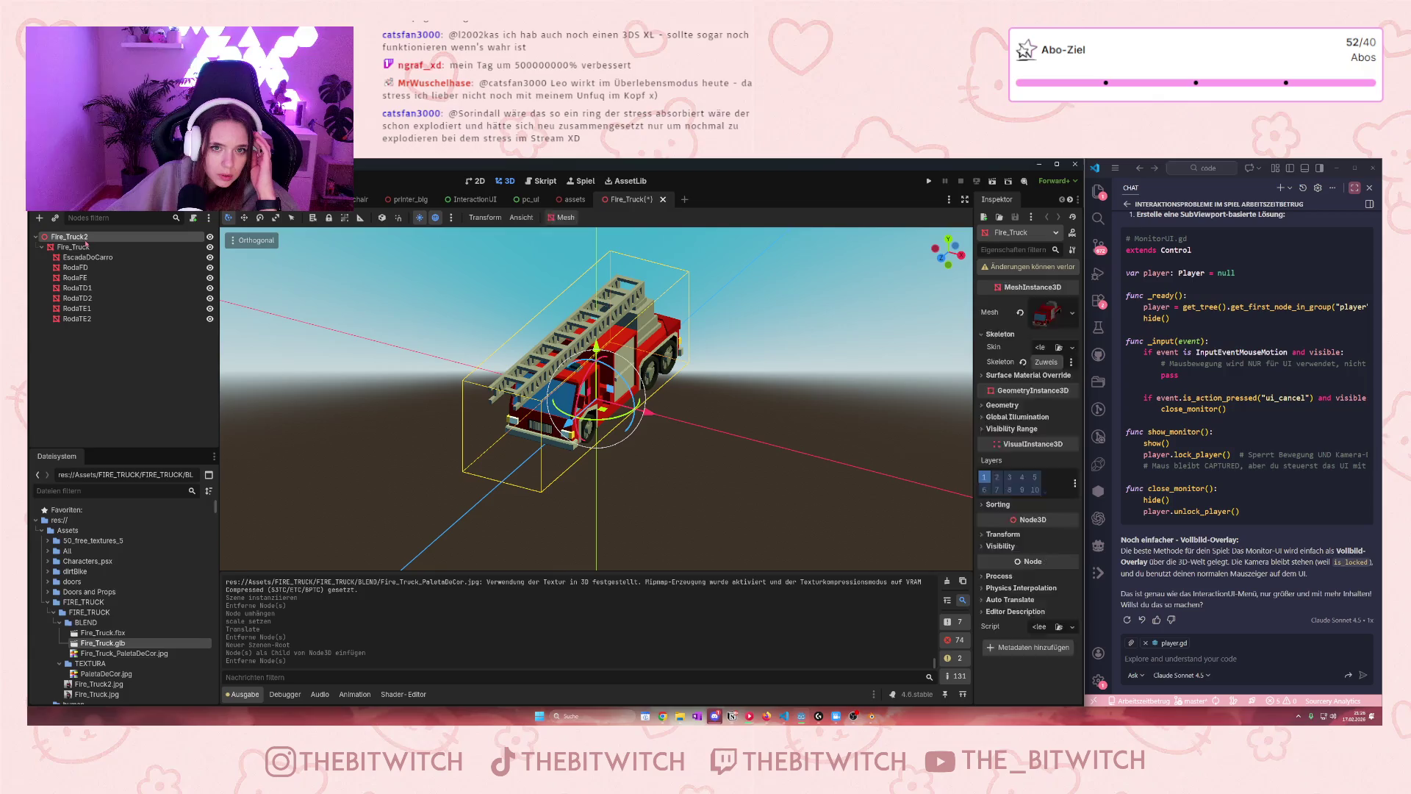
pyautogui.click(83, 237)
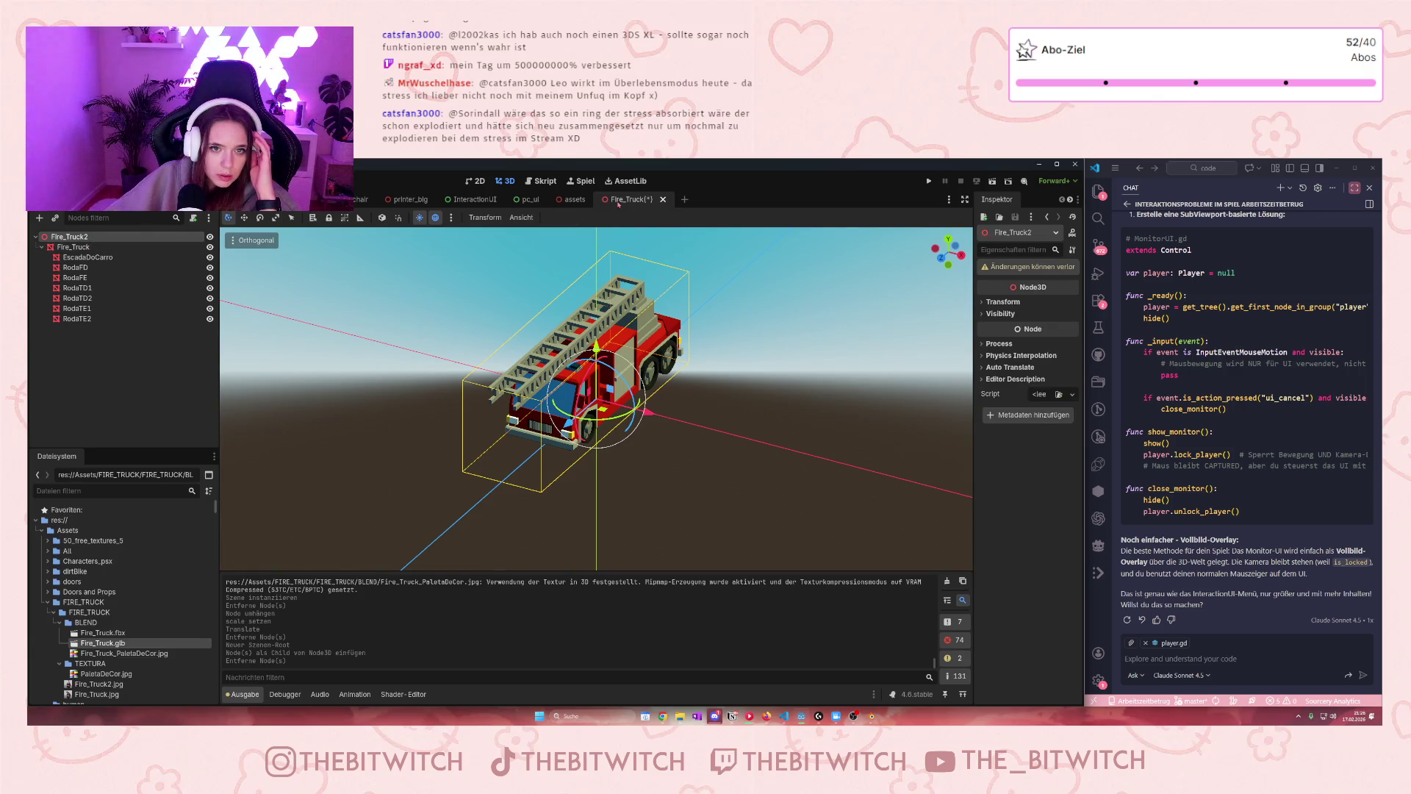
pyautogui.hotkey('ctrl', 's')
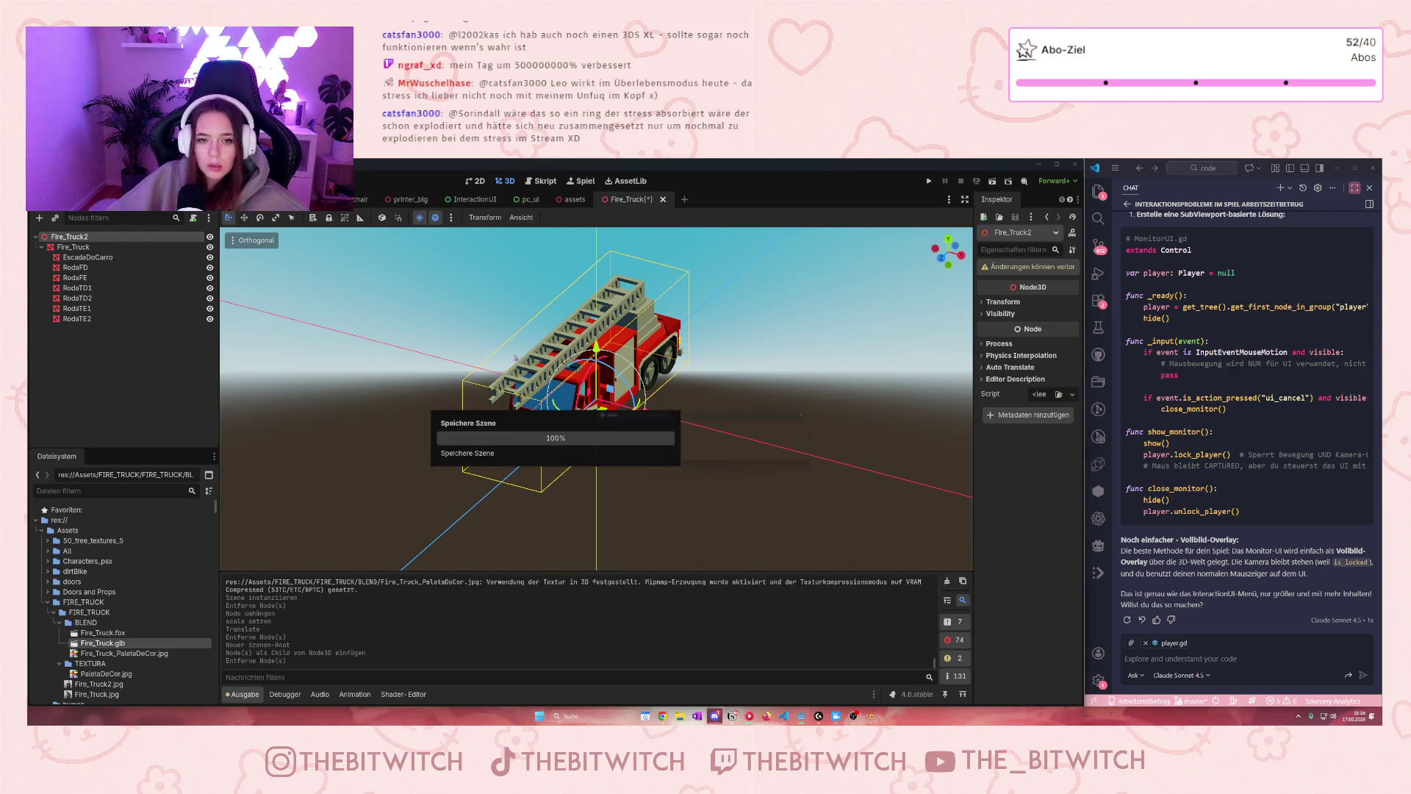
pyautogui.click(701, 450)
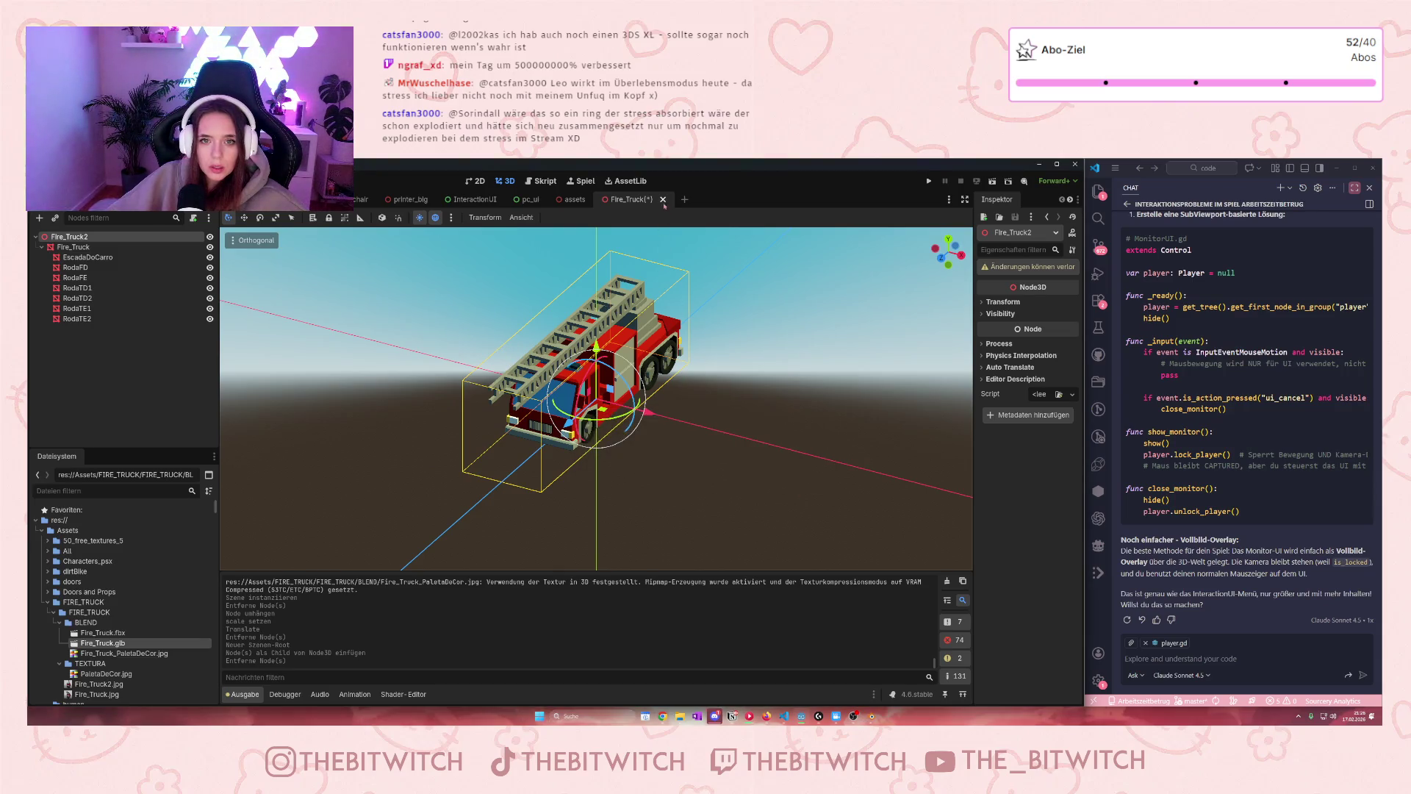
pyautogui.click(812, 467)
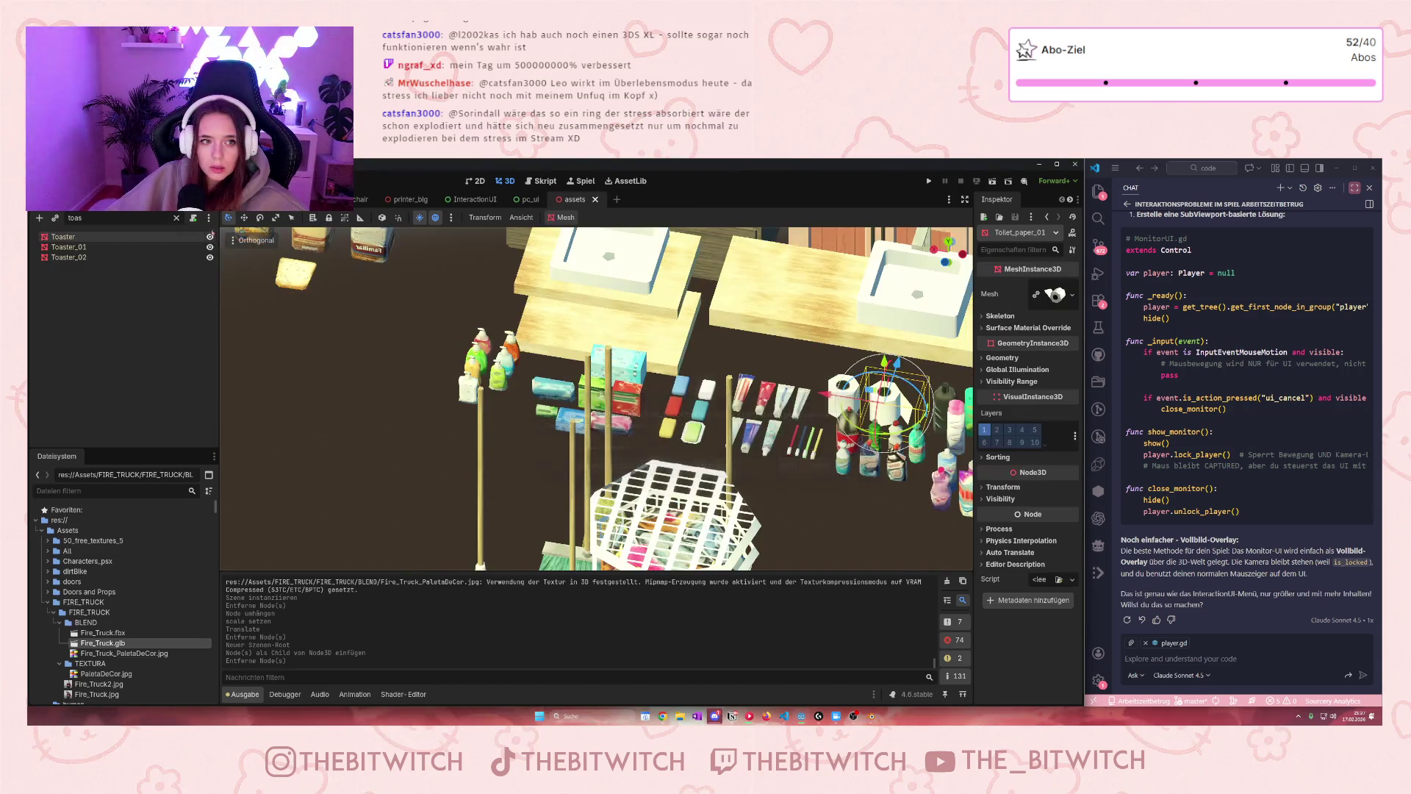
pyautogui.click(618, 200)
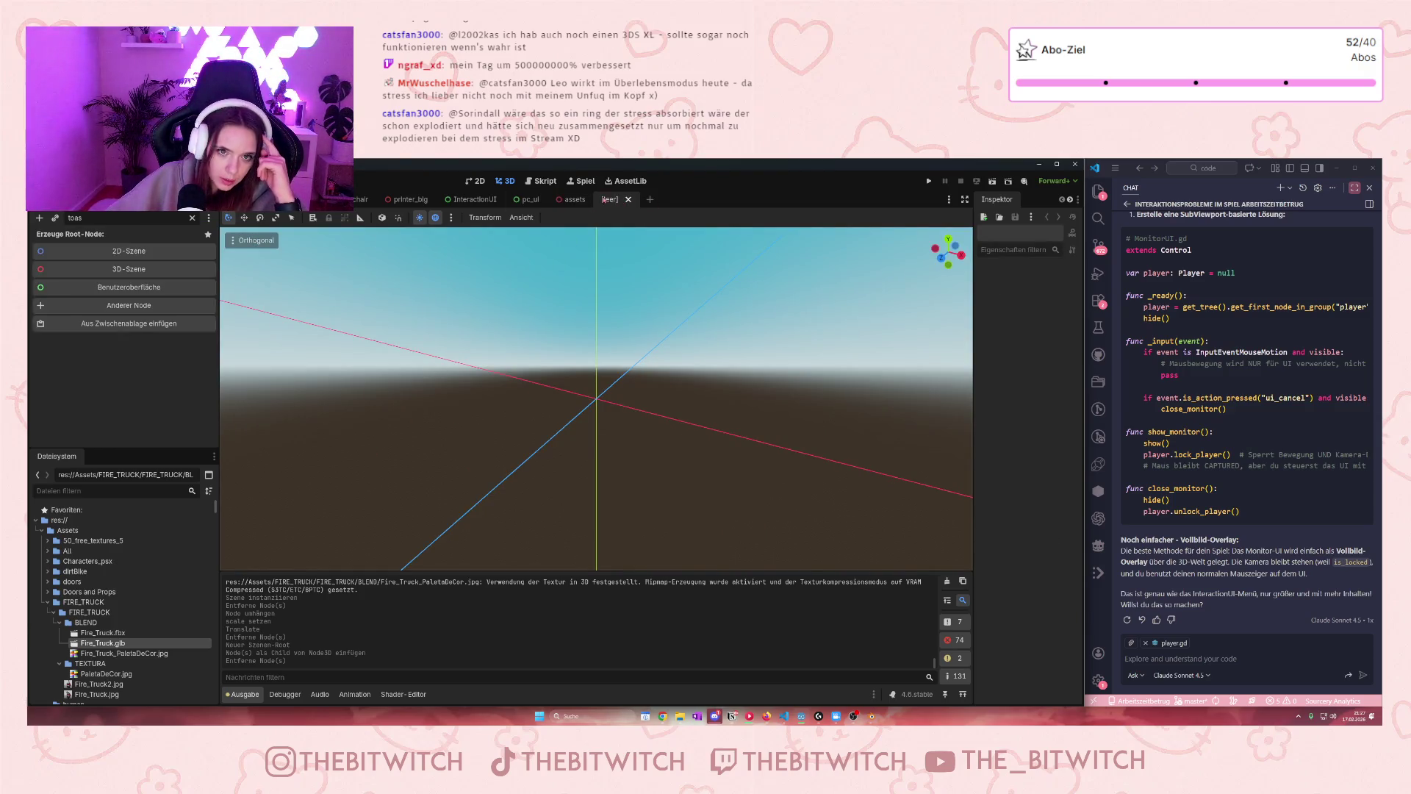
pyautogui.click(628, 199)
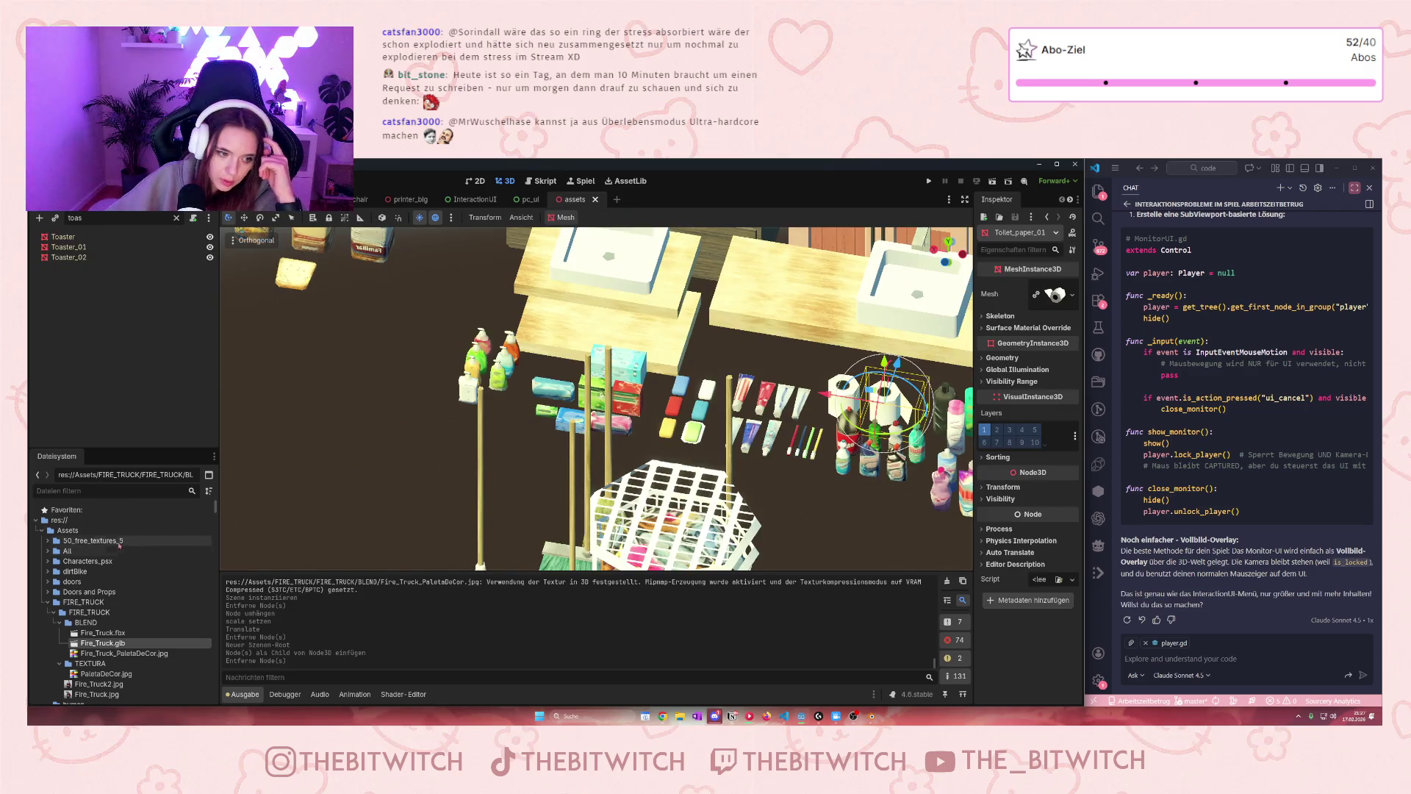
pyautogui.scroll(-10, 117, 538)
pyautogui.scroll(10, 117, 538)
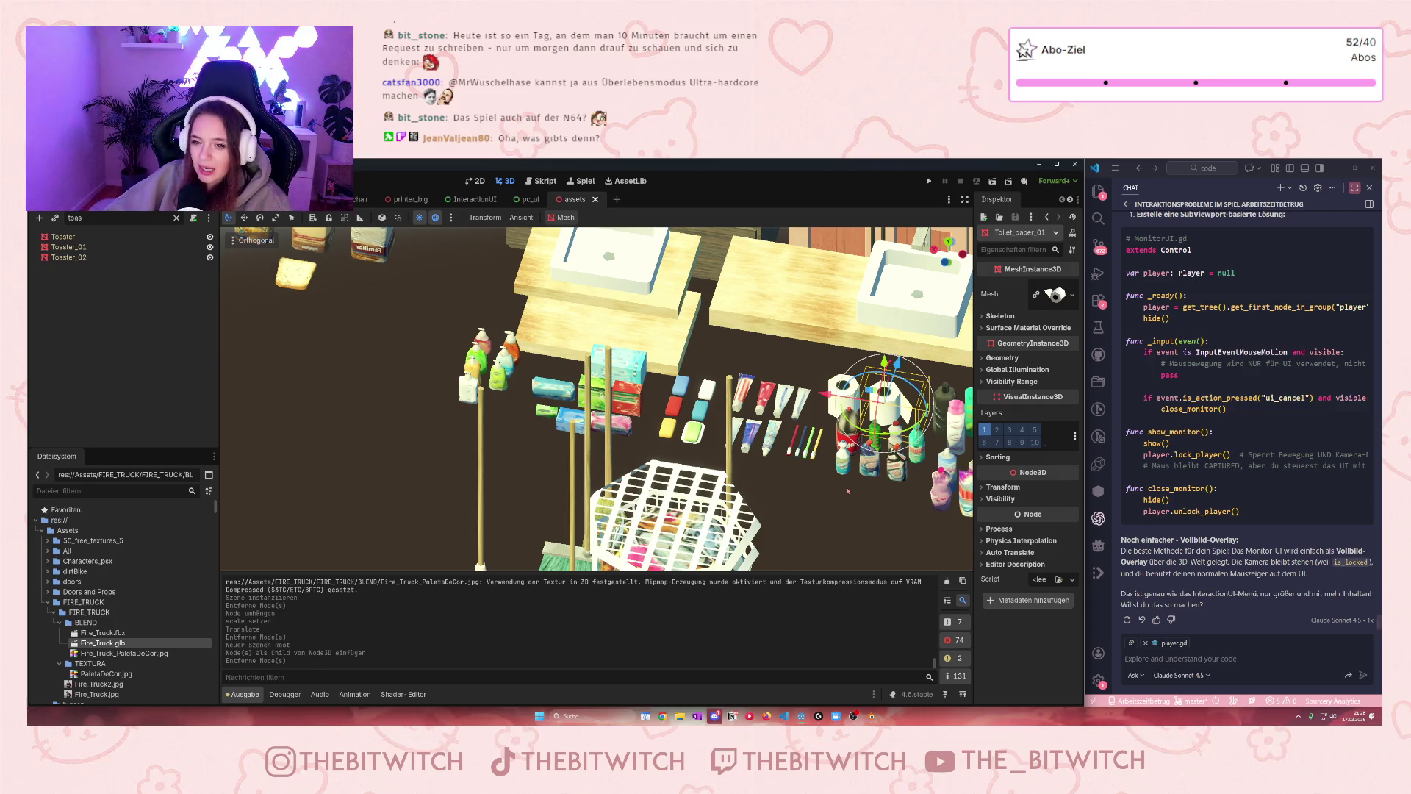
pyautogui.scroll(-8, 696, 463)
pyautogui.scroll(4, 696, 463)
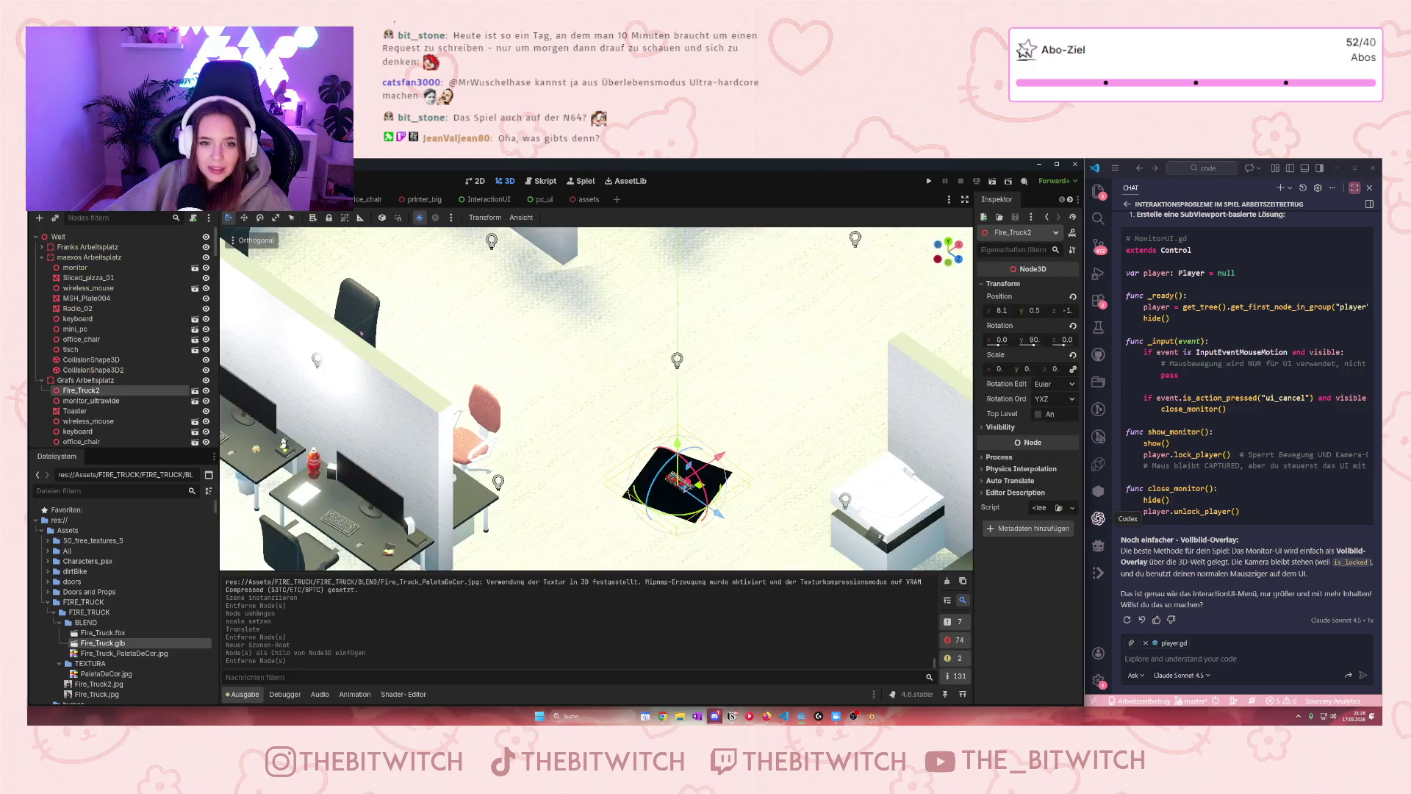
# Collapse the Assets folder and open fire_truck.tscn, selecting its Plane node
pyautogui.hotkey('ctrl', 'Tab')
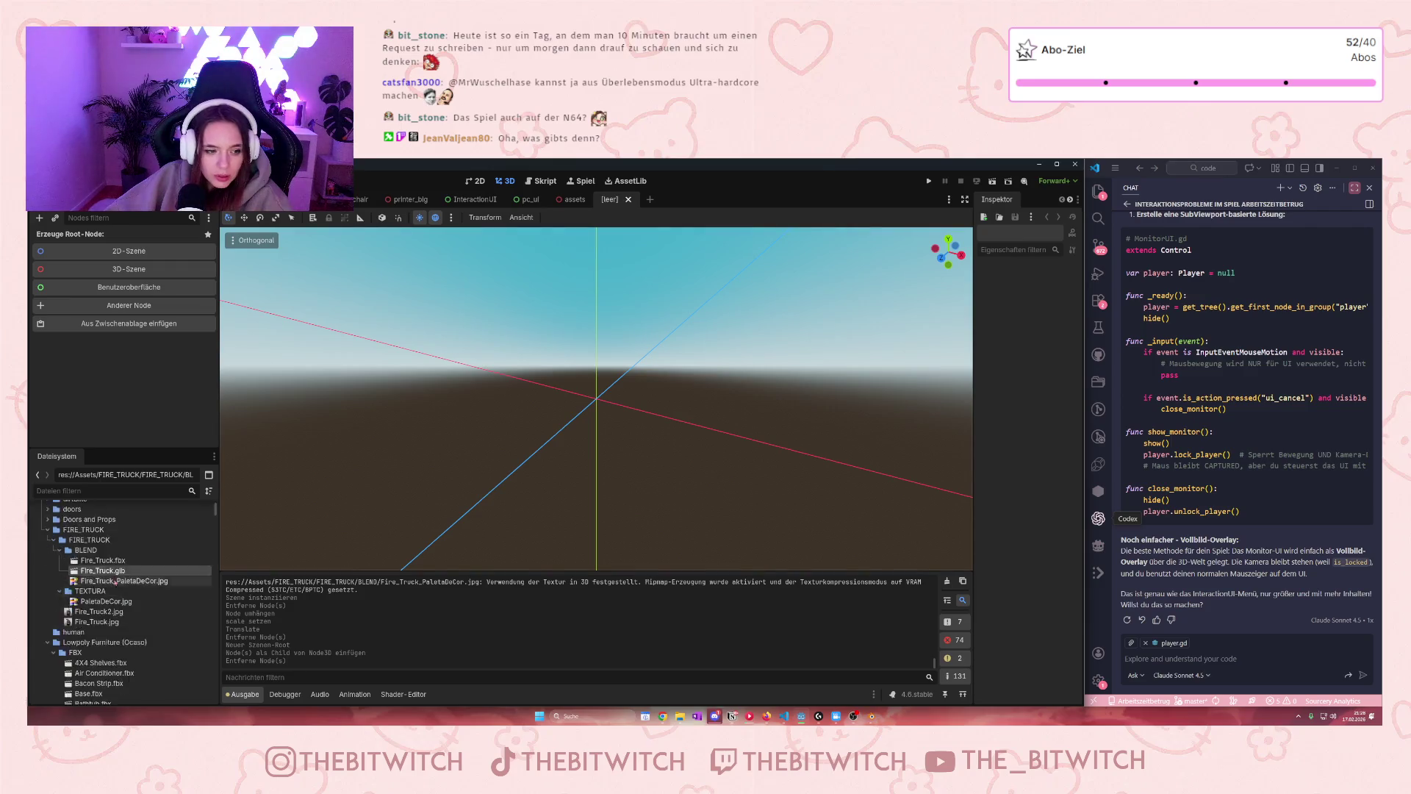
pyautogui.click(41, 529)
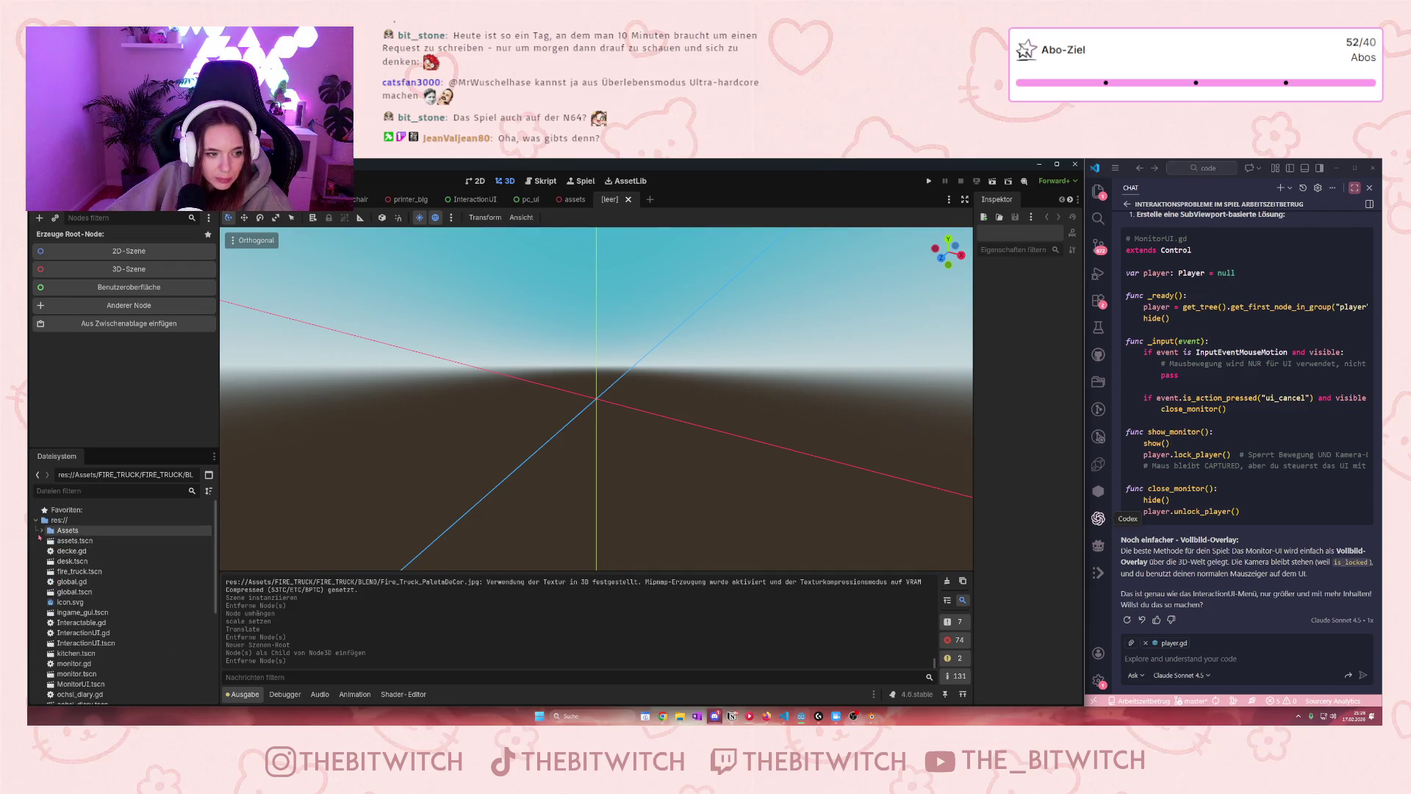
pyautogui.scroll(-5, 56, 558)
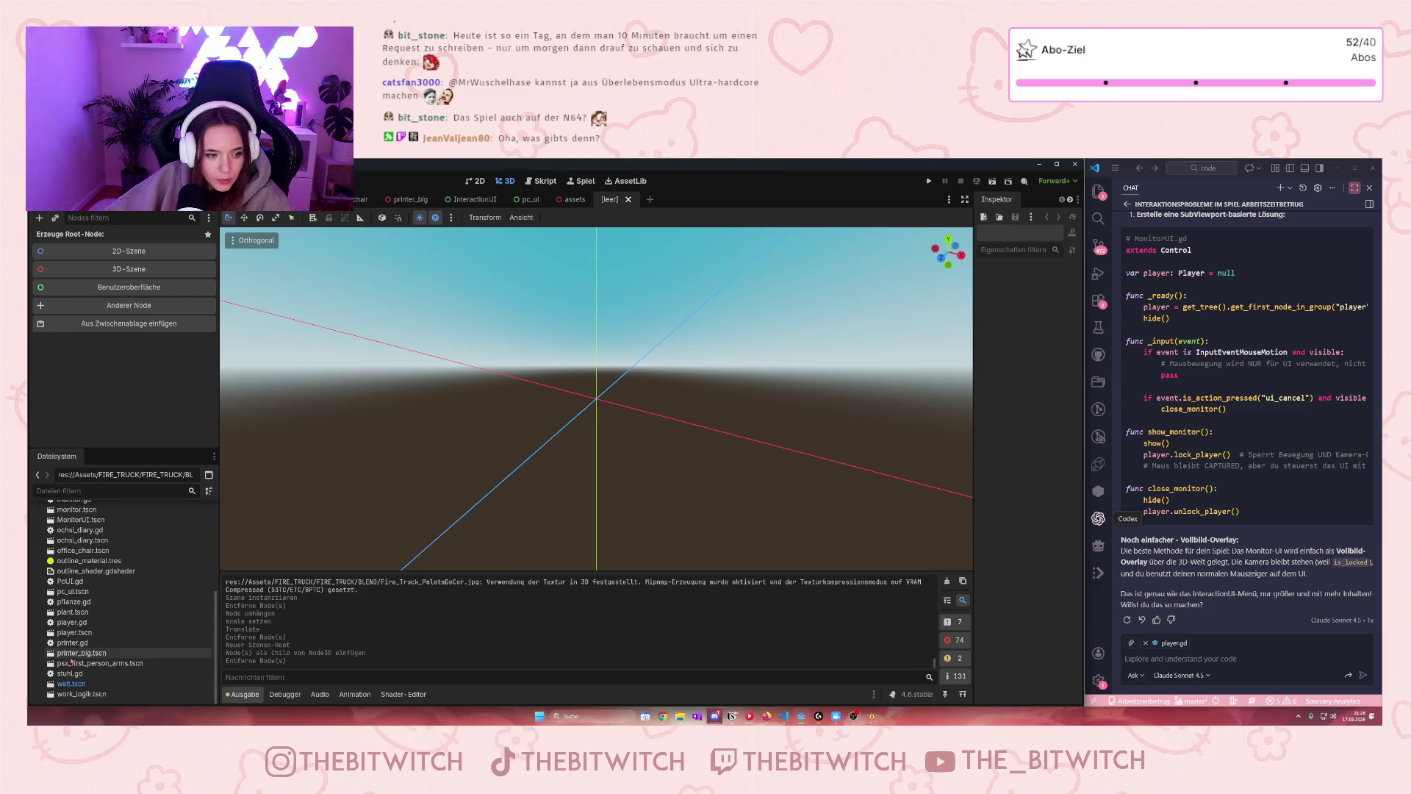
pyautogui.scroll(1, 79, 606)
pyautogui.scroll(4, 79, 606)
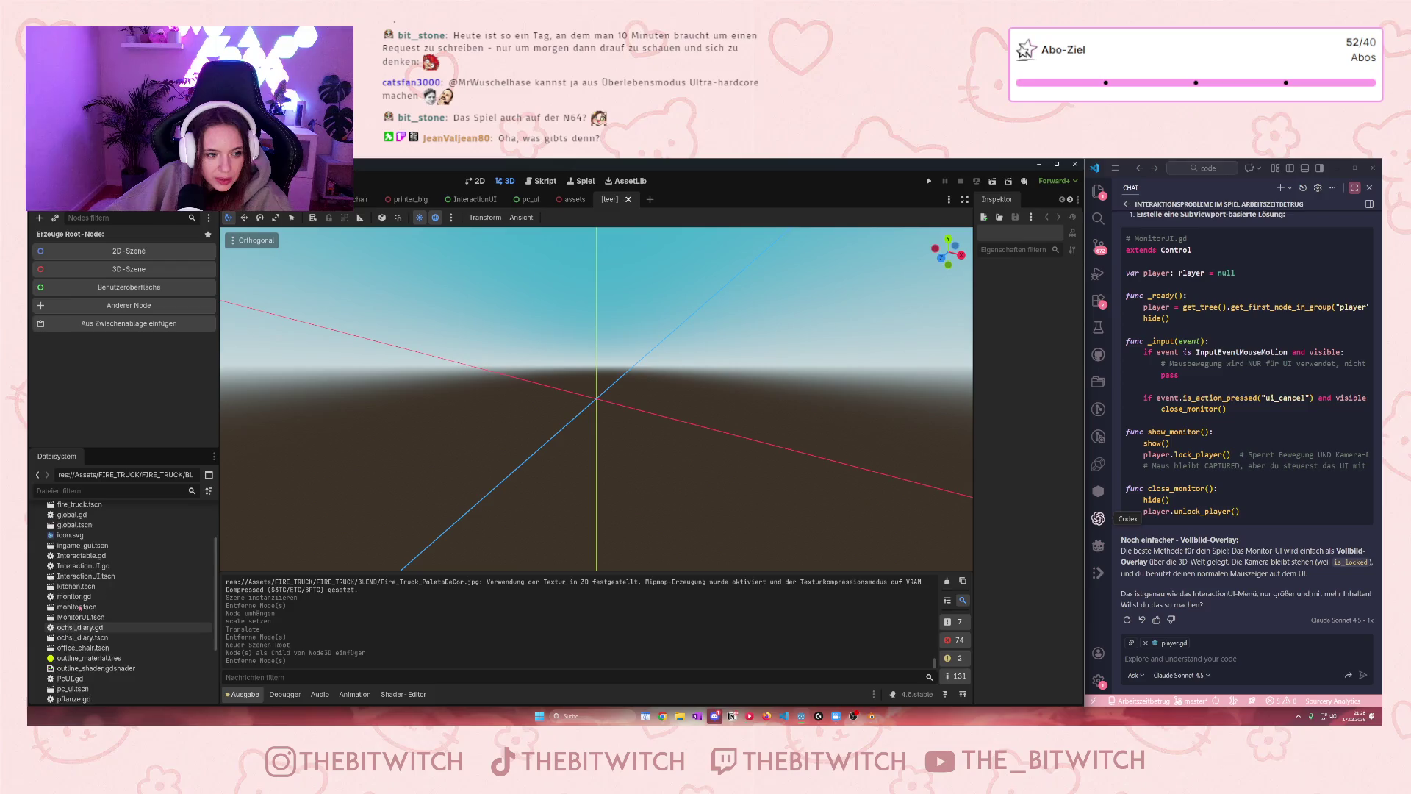
pyautogui.click(81, 553)
pyautogui.doubleClick(79, 553)
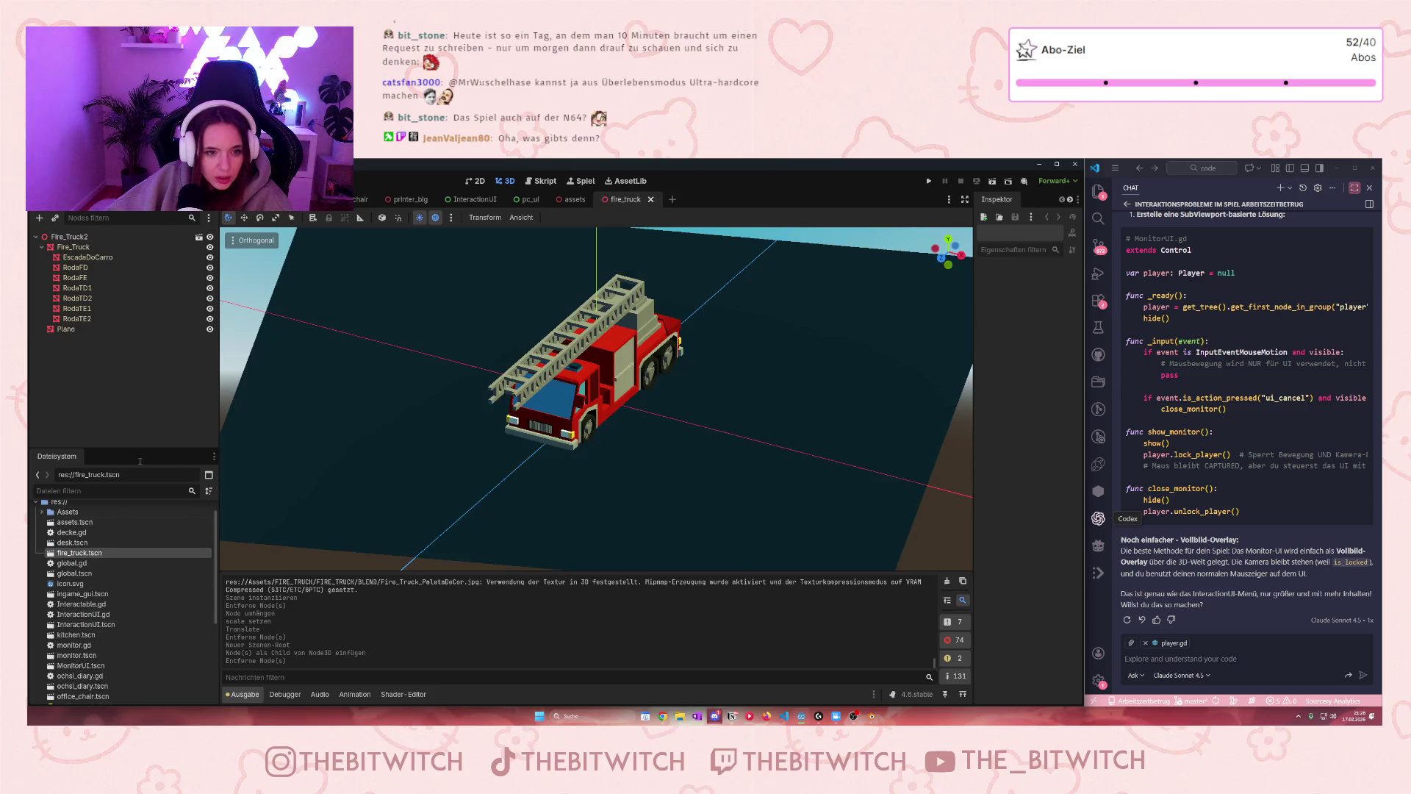
pyautogui.click(73, 329)
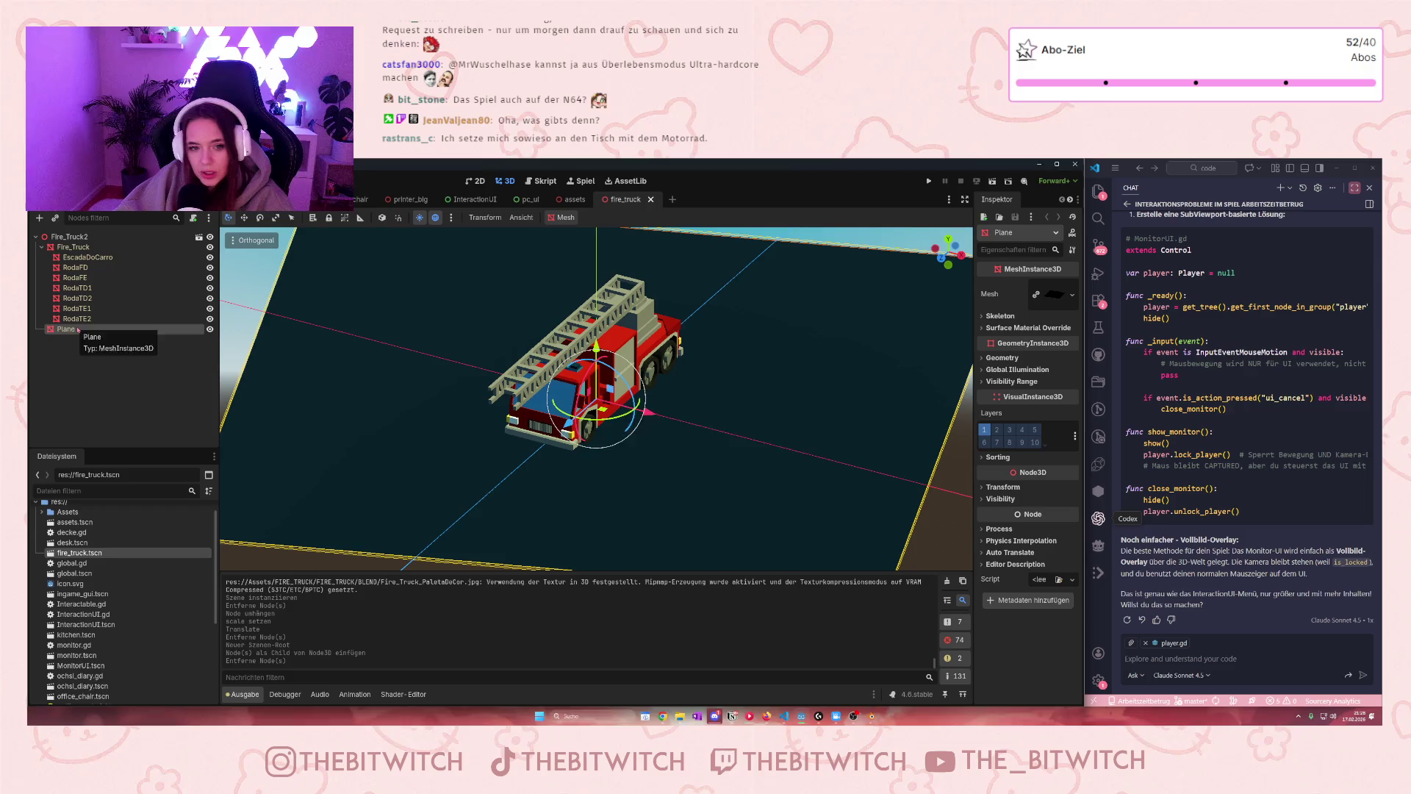
pyautogui.press('Delete')
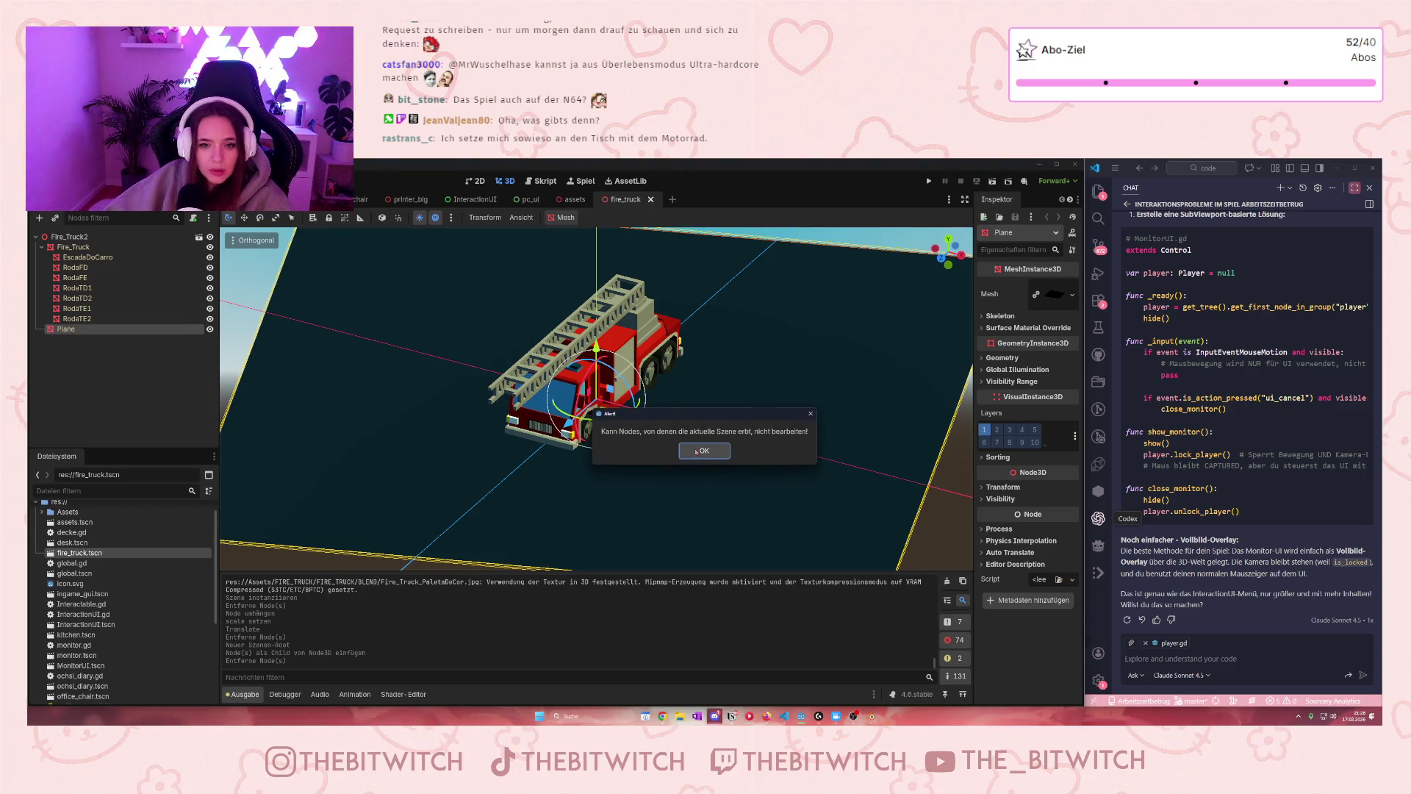
pyautogui.click(697, 452)
pyautogui.click(198, 237)
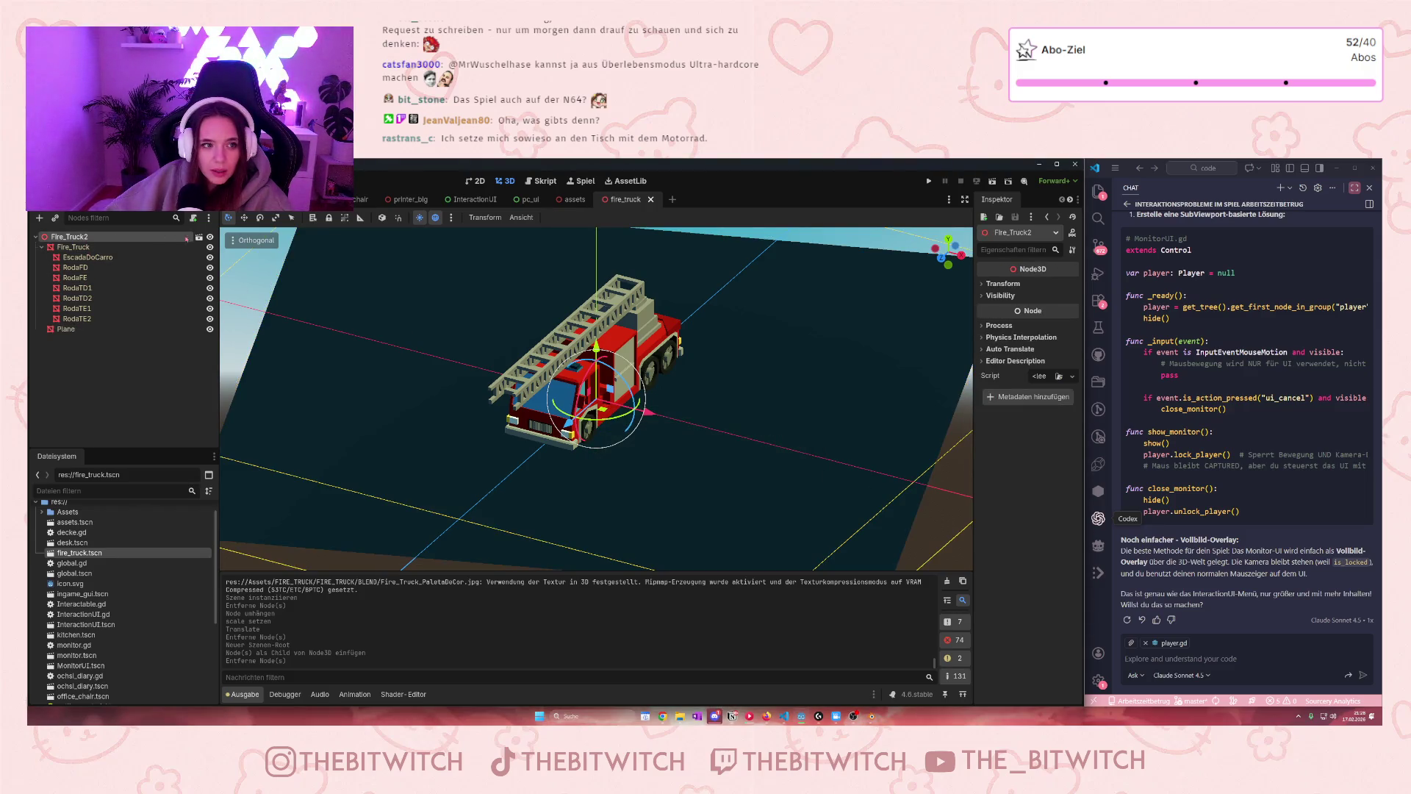
pyautogui.click(703, 455)
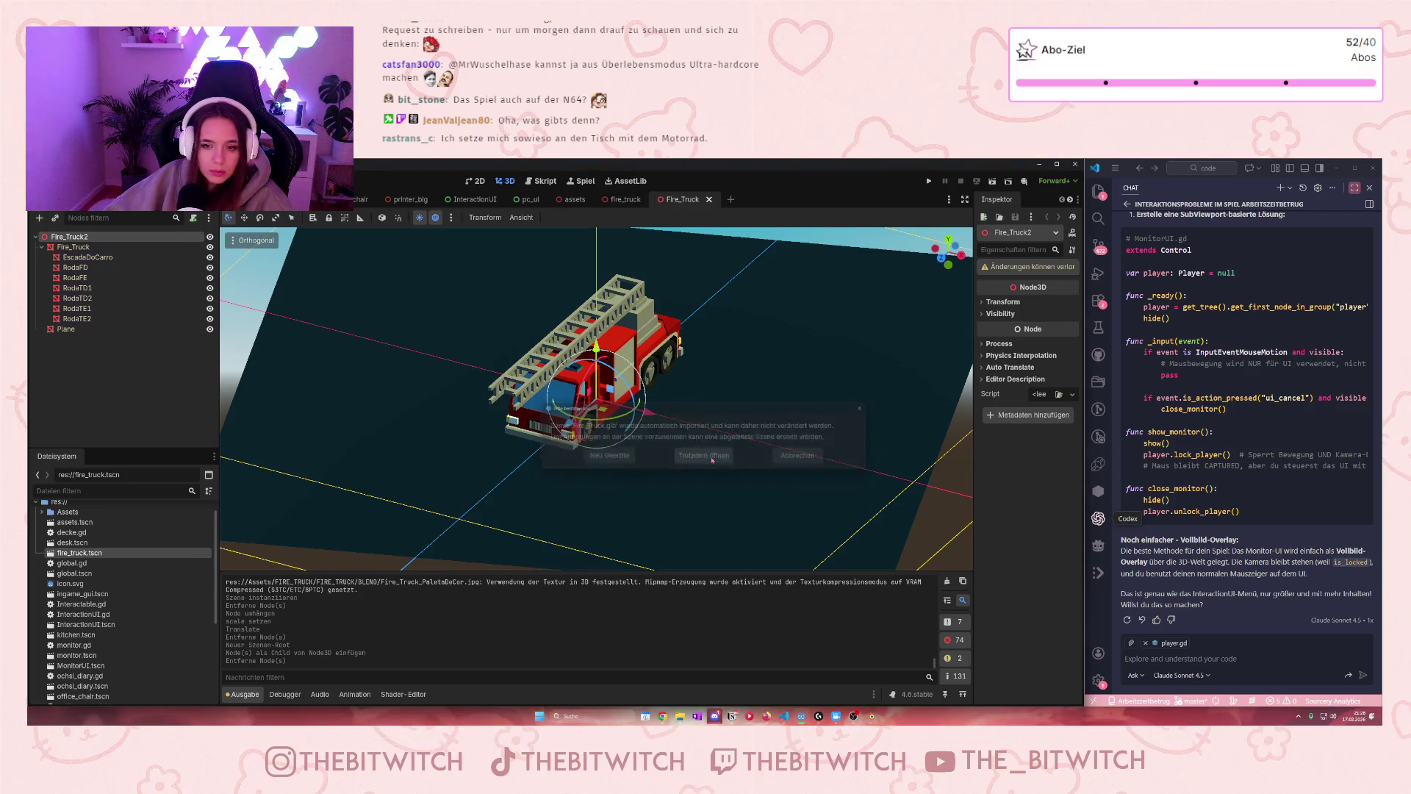
pyautogui.click(94, 330)
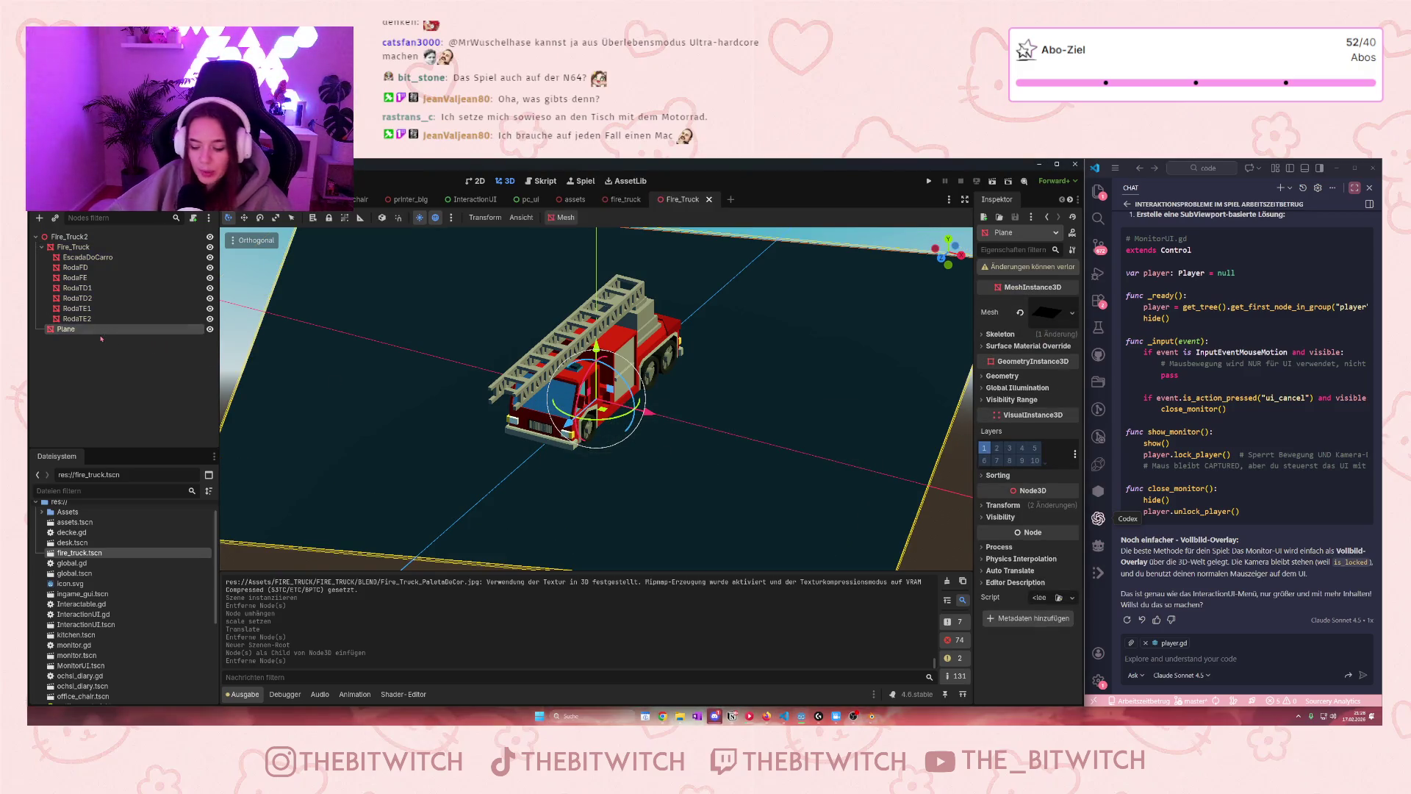
pyautogui.press('Delete')
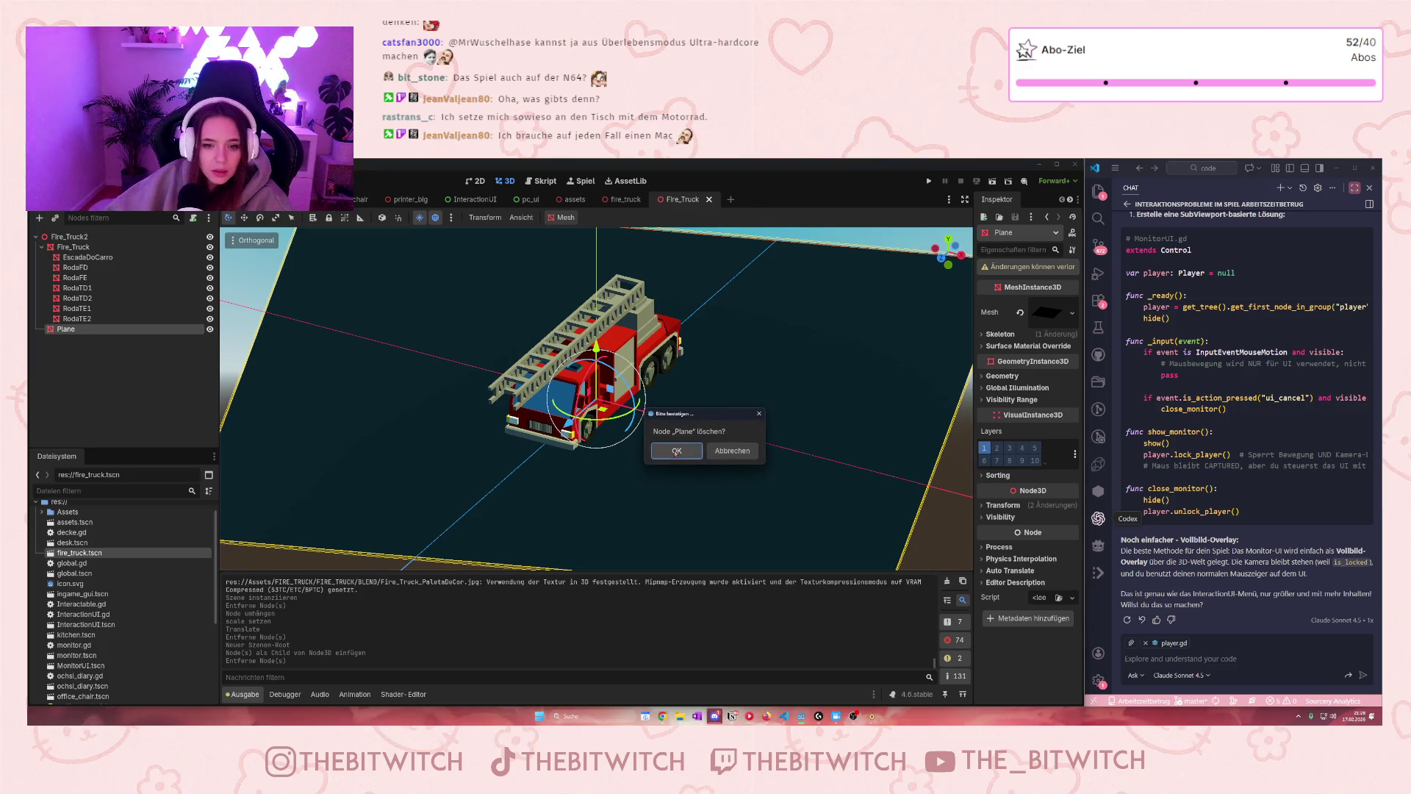
pyautogui.click(676, 452)
pyautogui.click(73, 247)
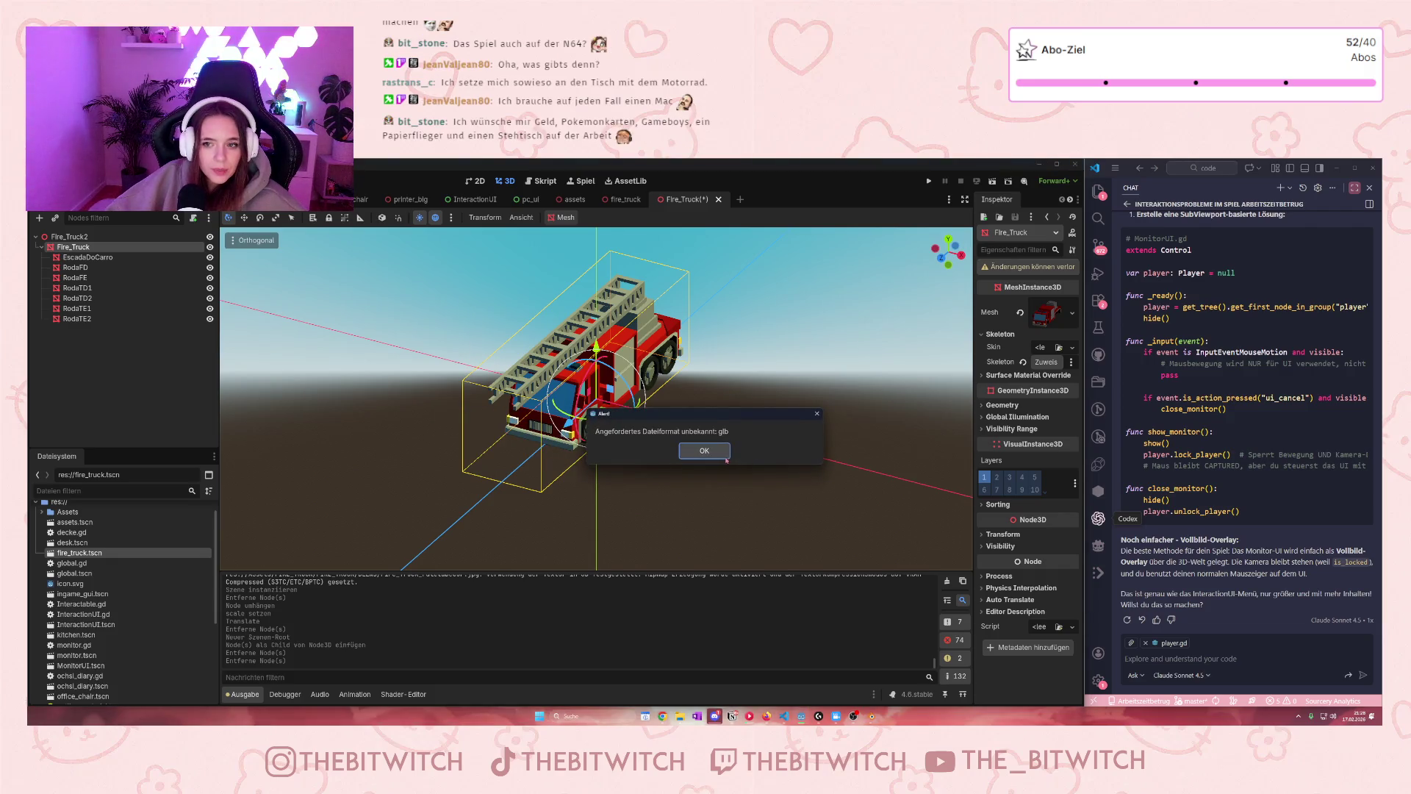
pyautogui.click(712, 451)
pyautogui.click(1029, 266)
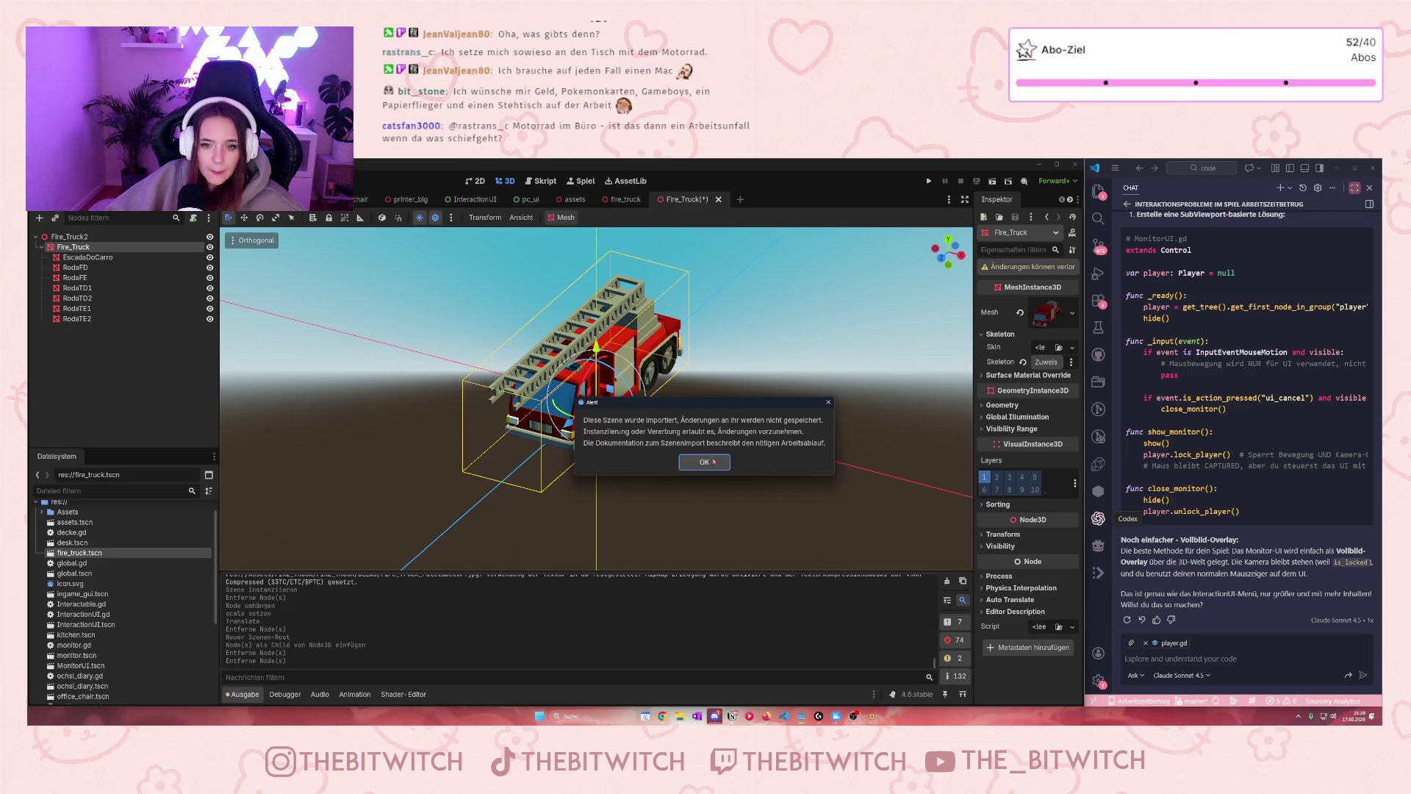
pyautogui.click(709, 462)
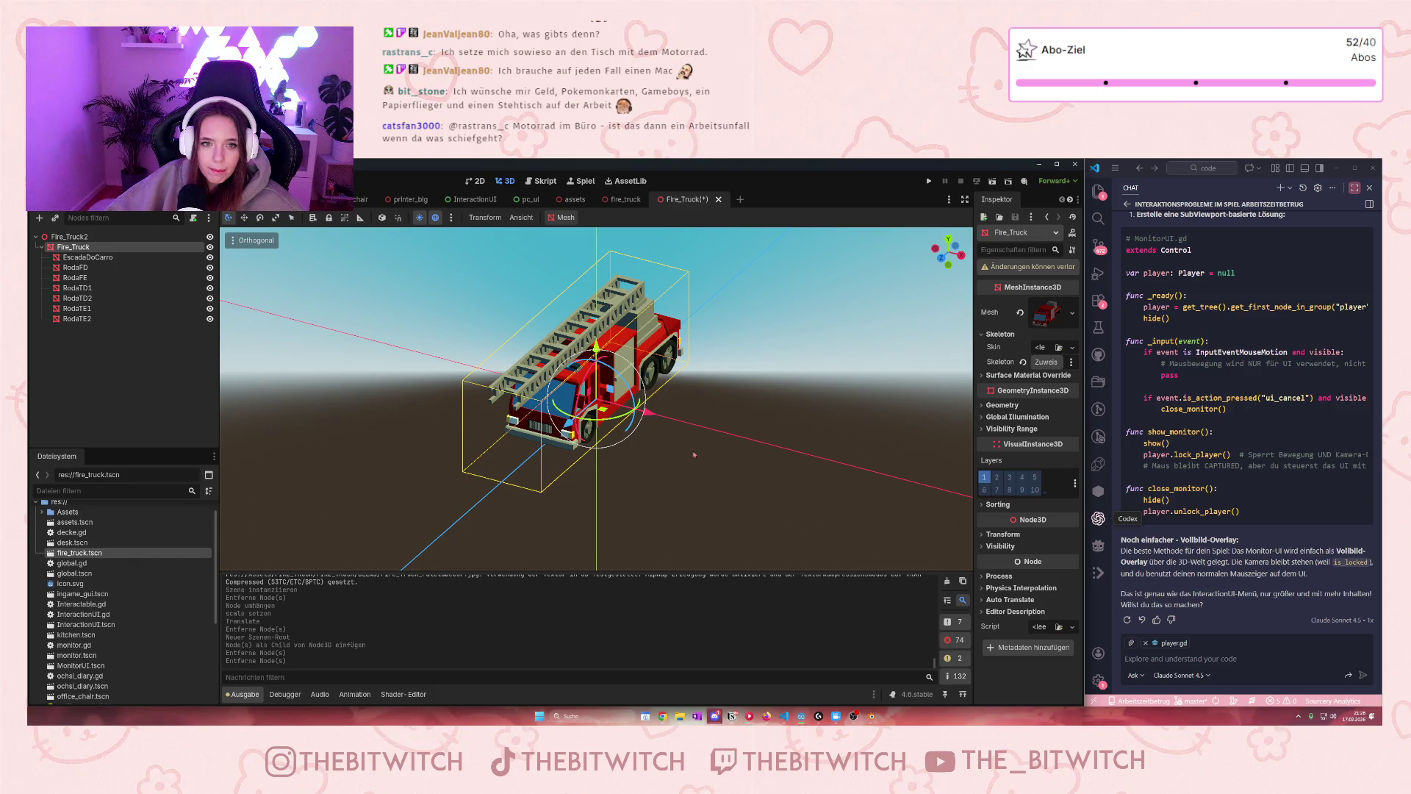
pyautogui.click(717, 199)
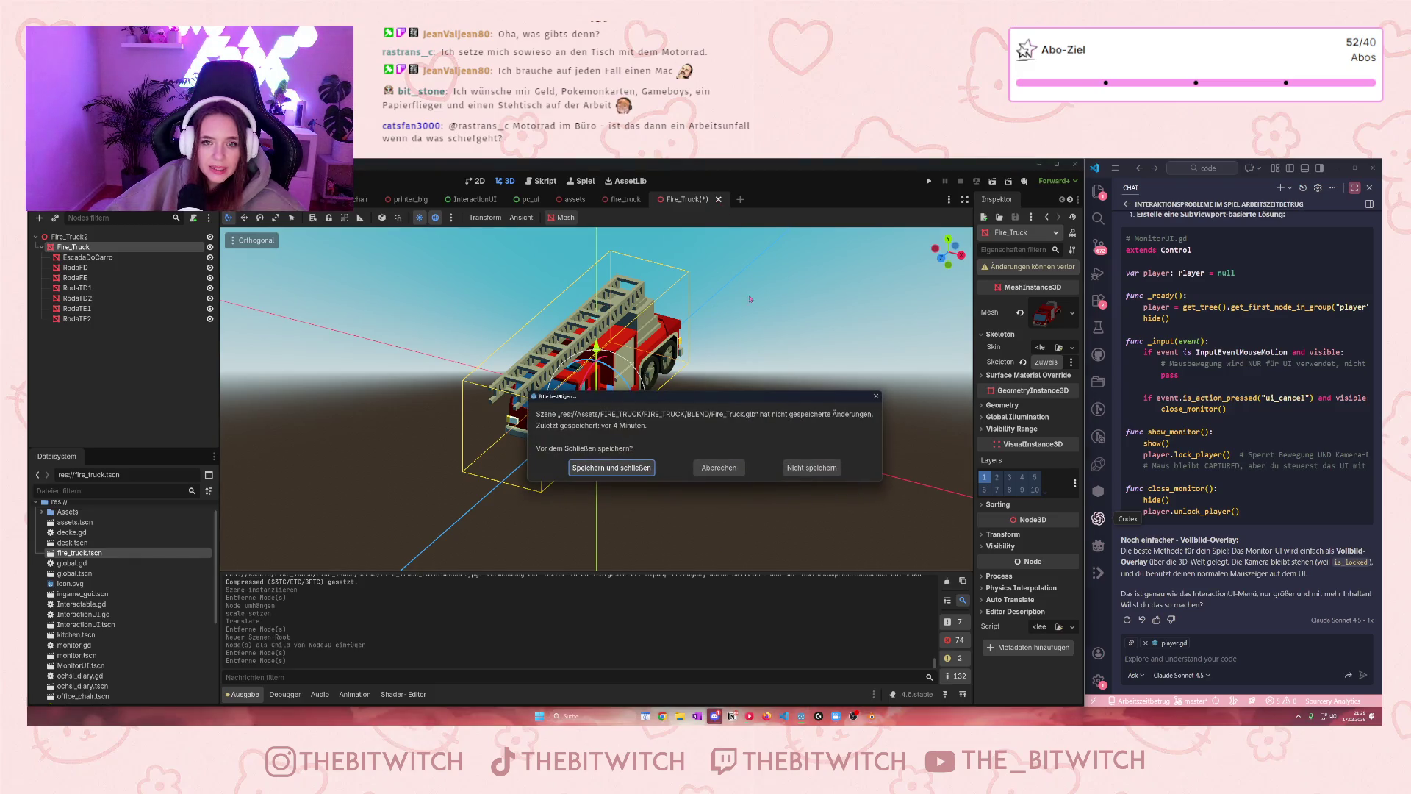
pyautogui.click(798, 468)
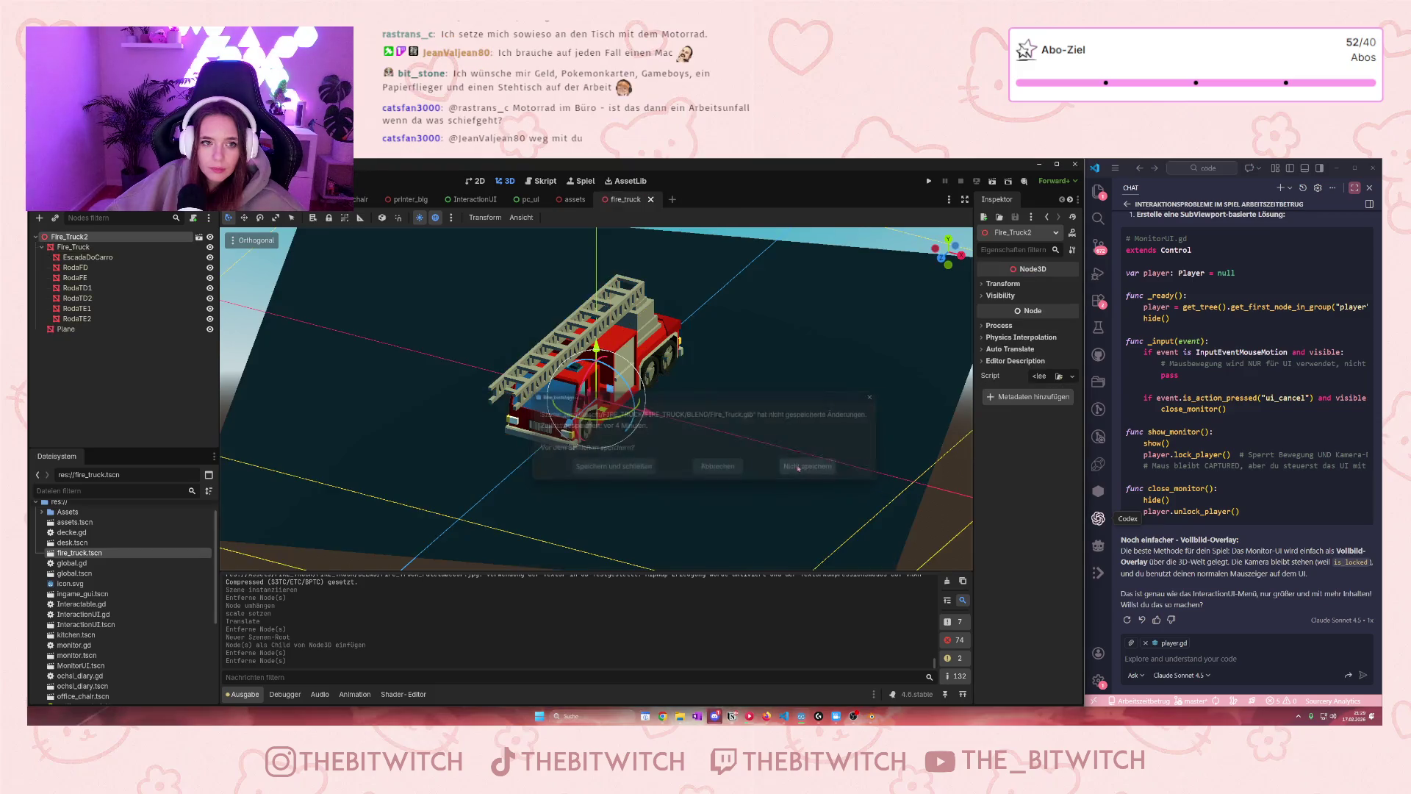
# Close the fire_truck tab and delete Fire_Truck2 from the office scene
pyautogui.click(650, 199)
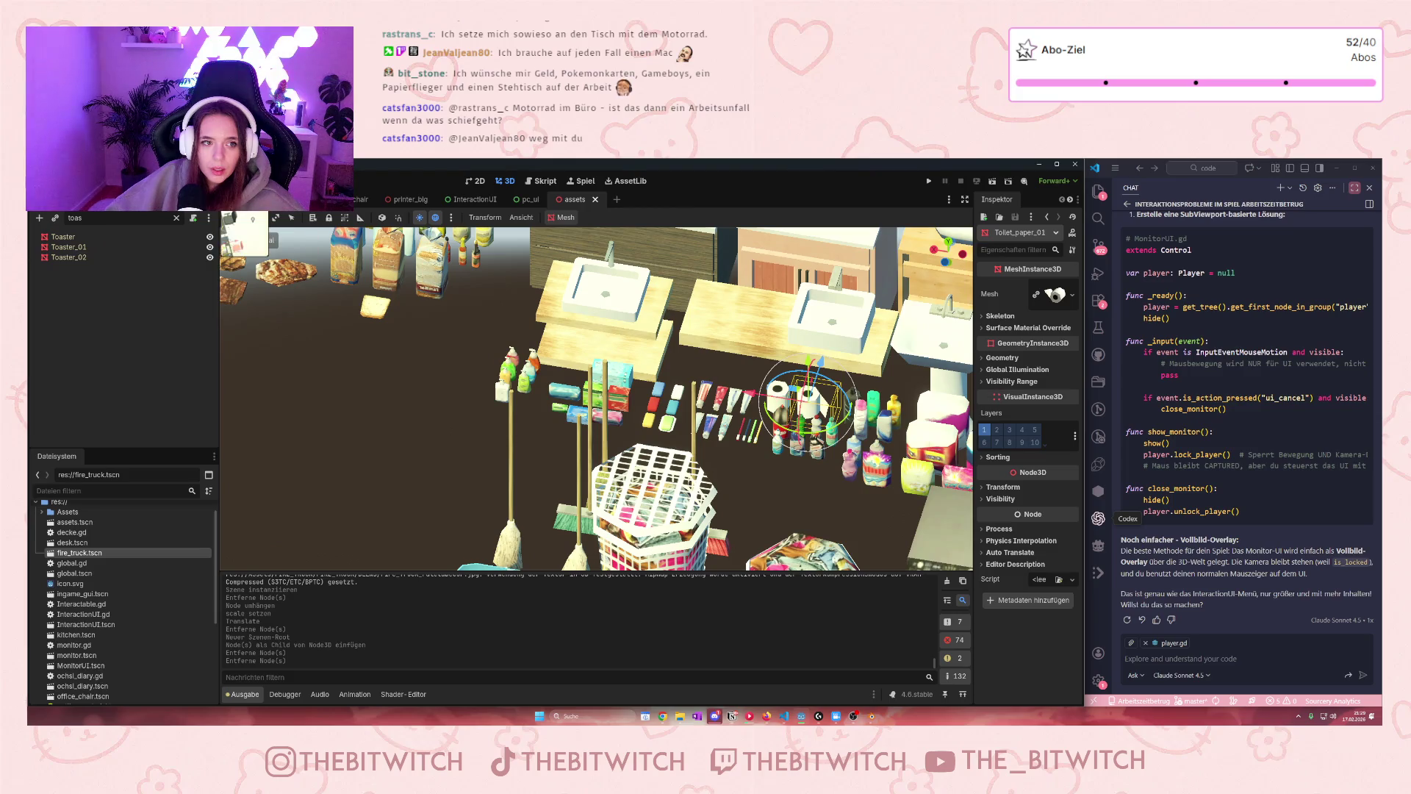
pyautogui.click(97, 392)
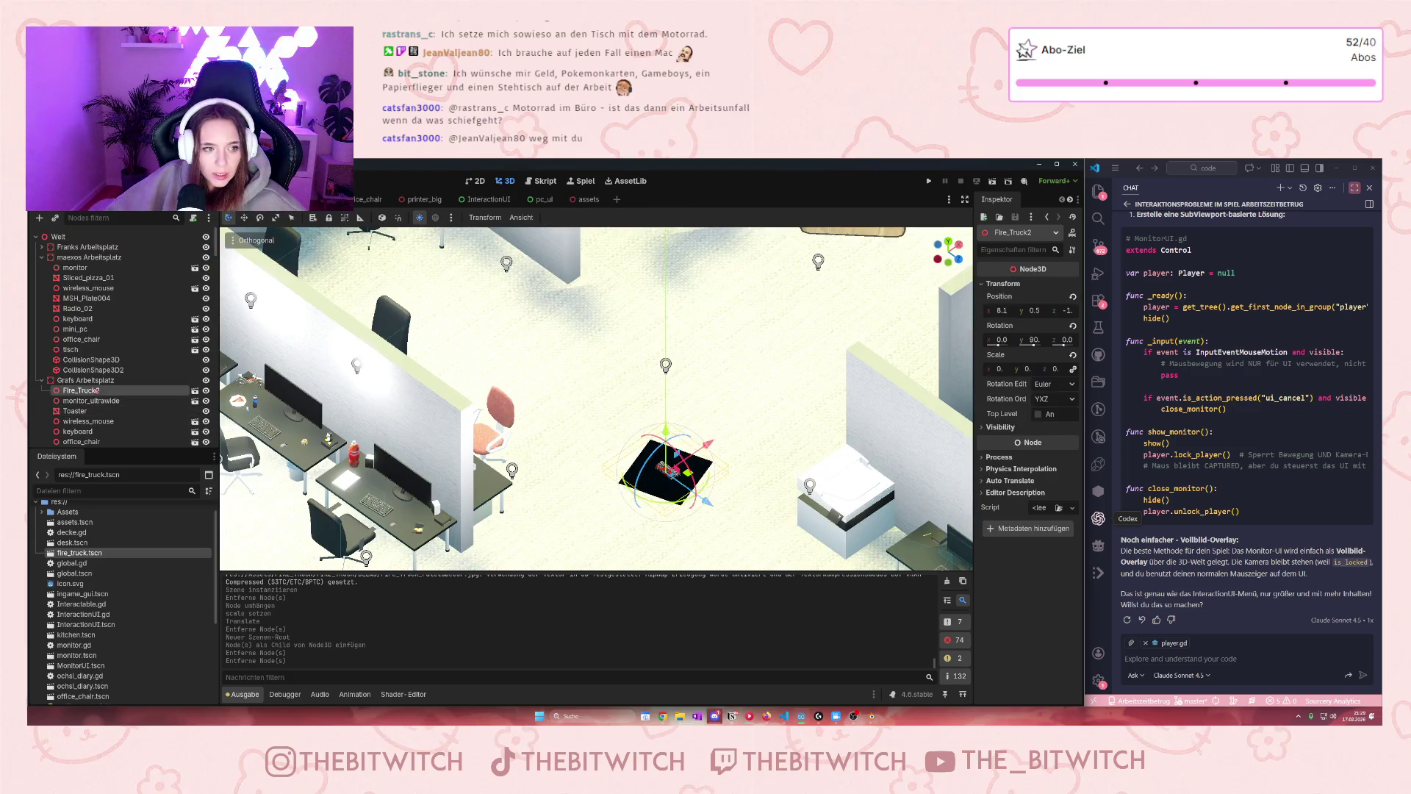
pyautogui.press('Delete')
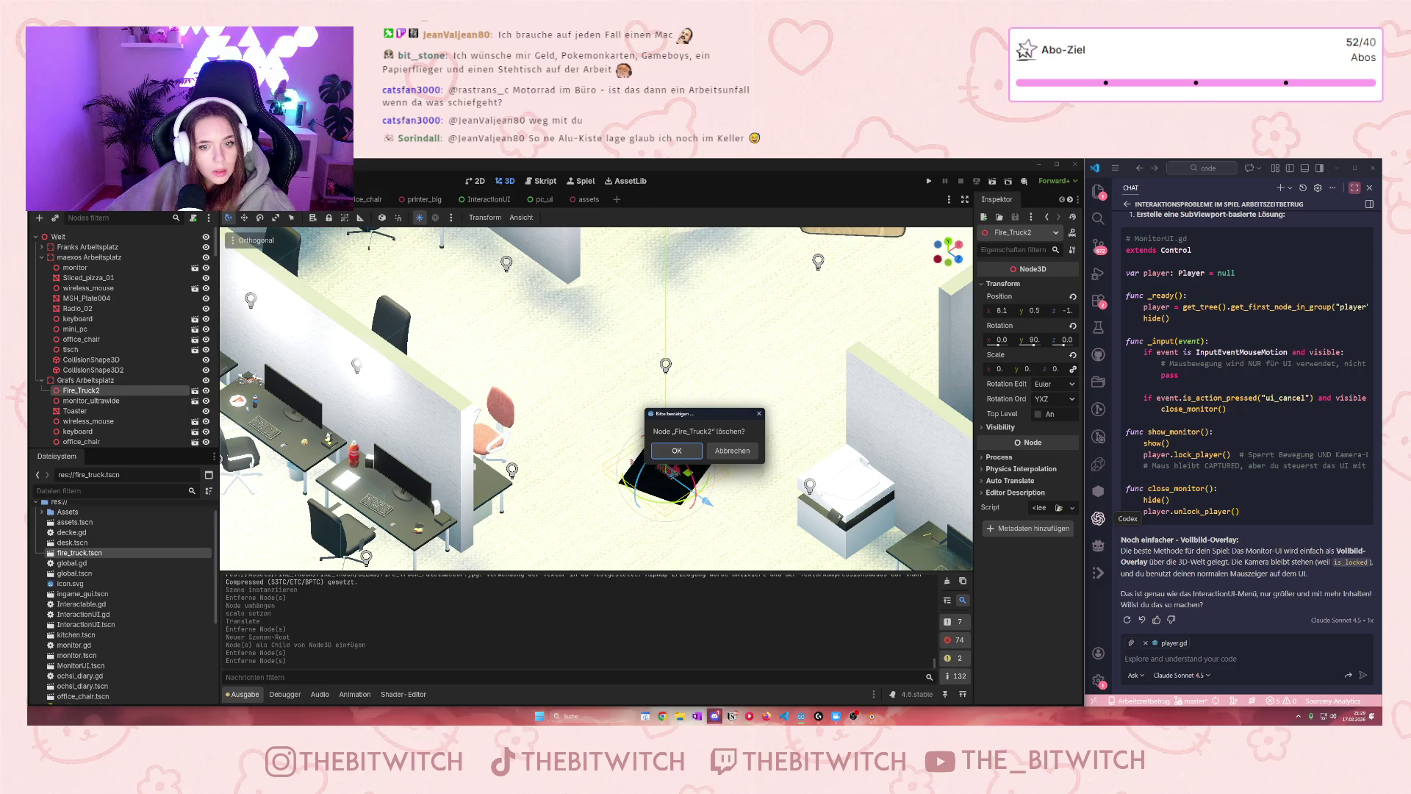
pyautogui.press('Return')
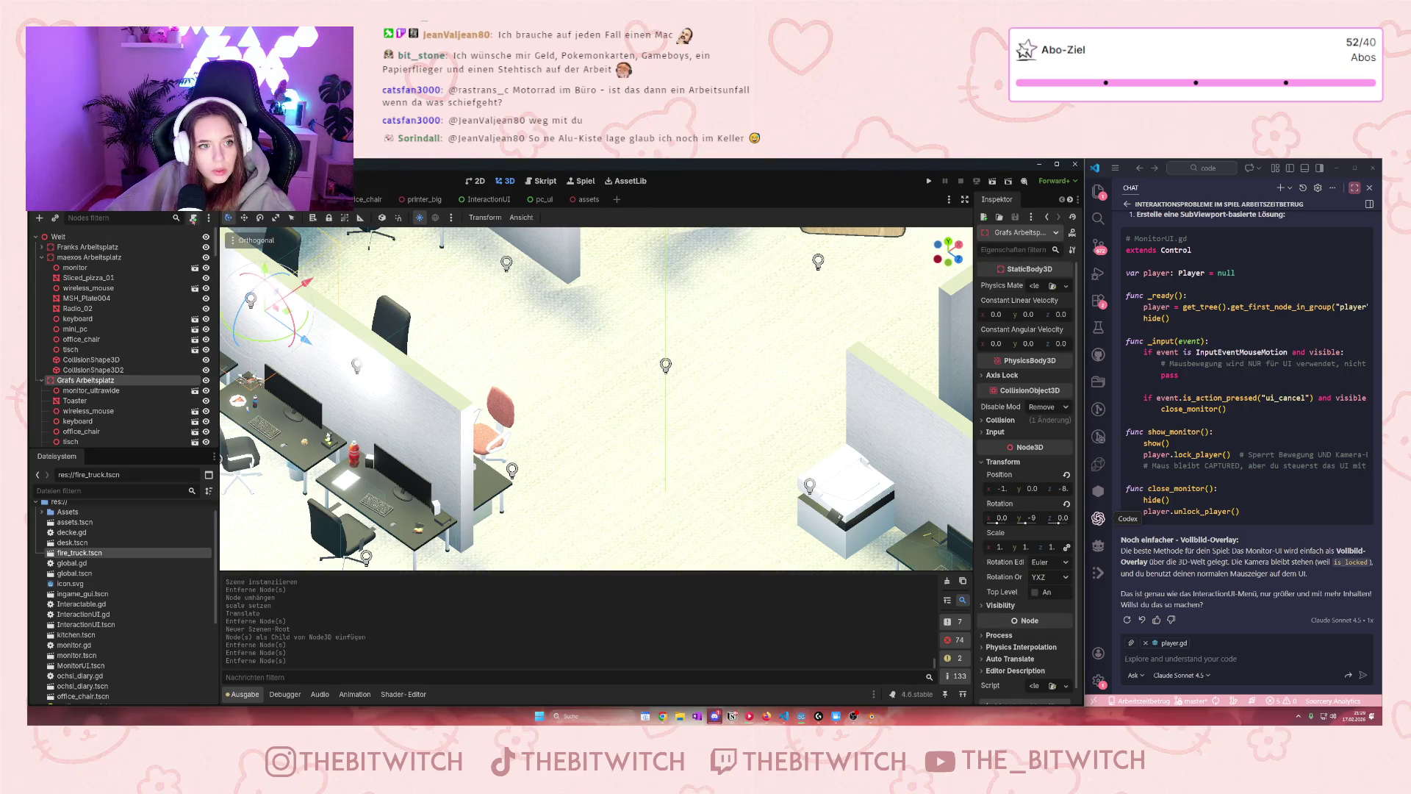
# Instantiate fire_truck.tscn as a child scene of Grafs Arbeitsplatz
pyautogui.rightClick(88, 382)
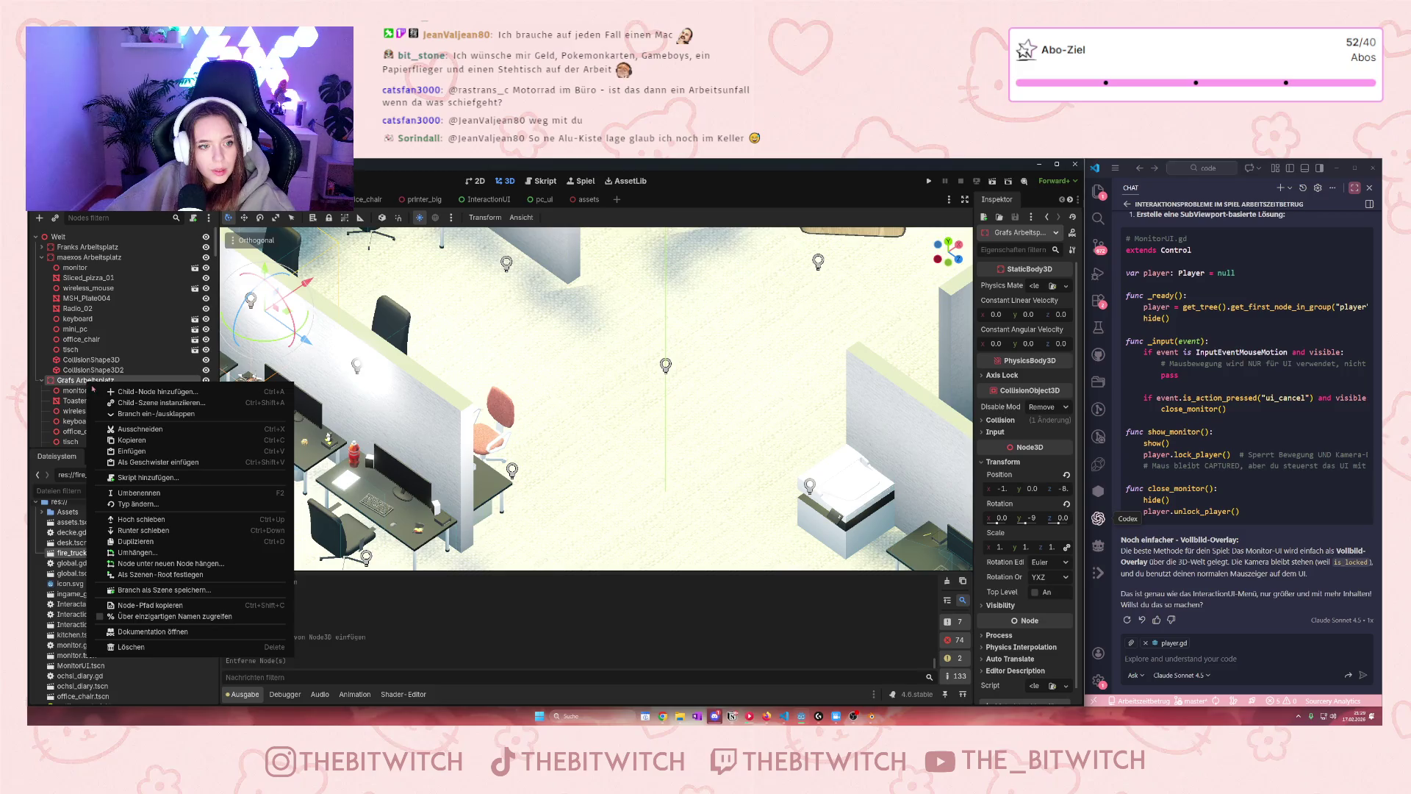
pyautogui.click(154, 403)
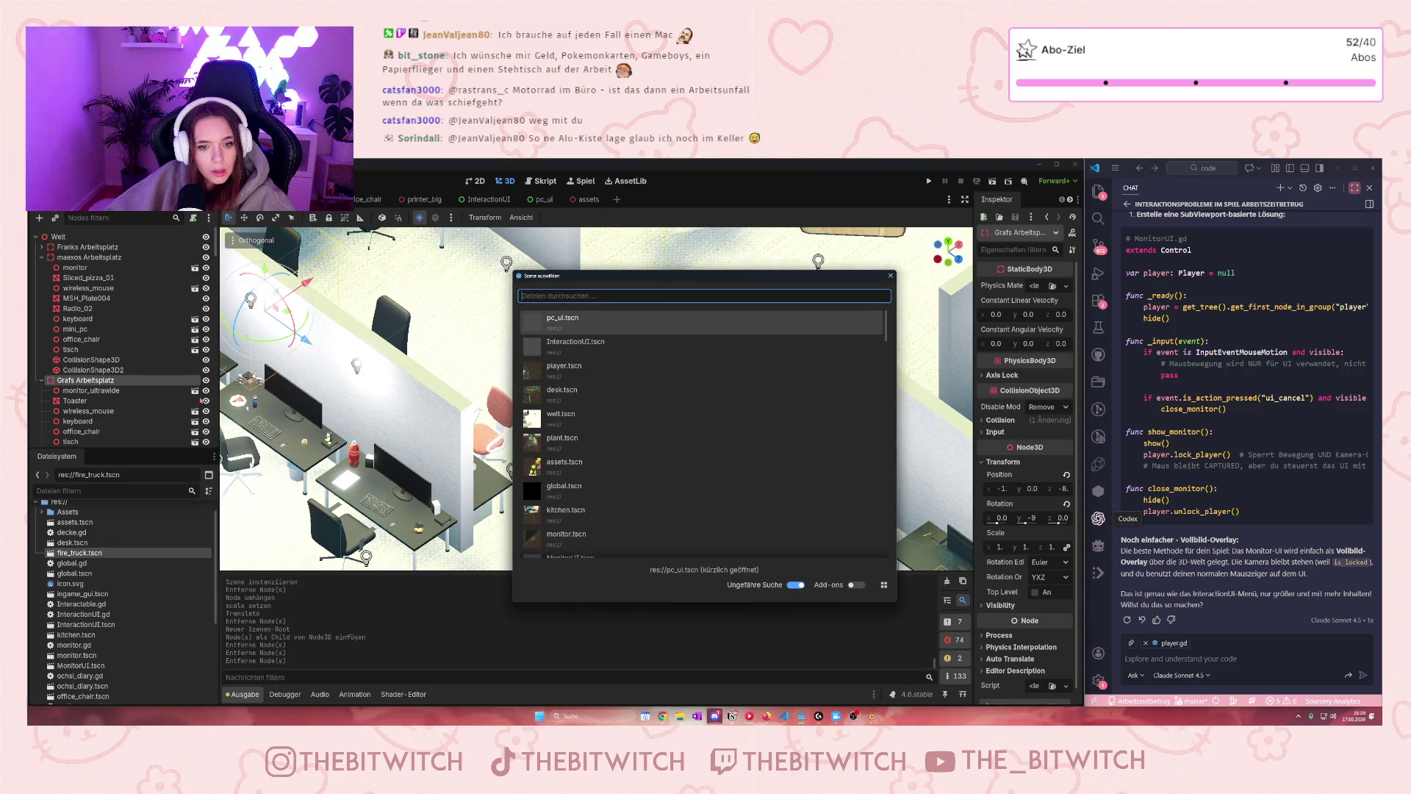
pyautogui.scroll(-4, 596, 475)
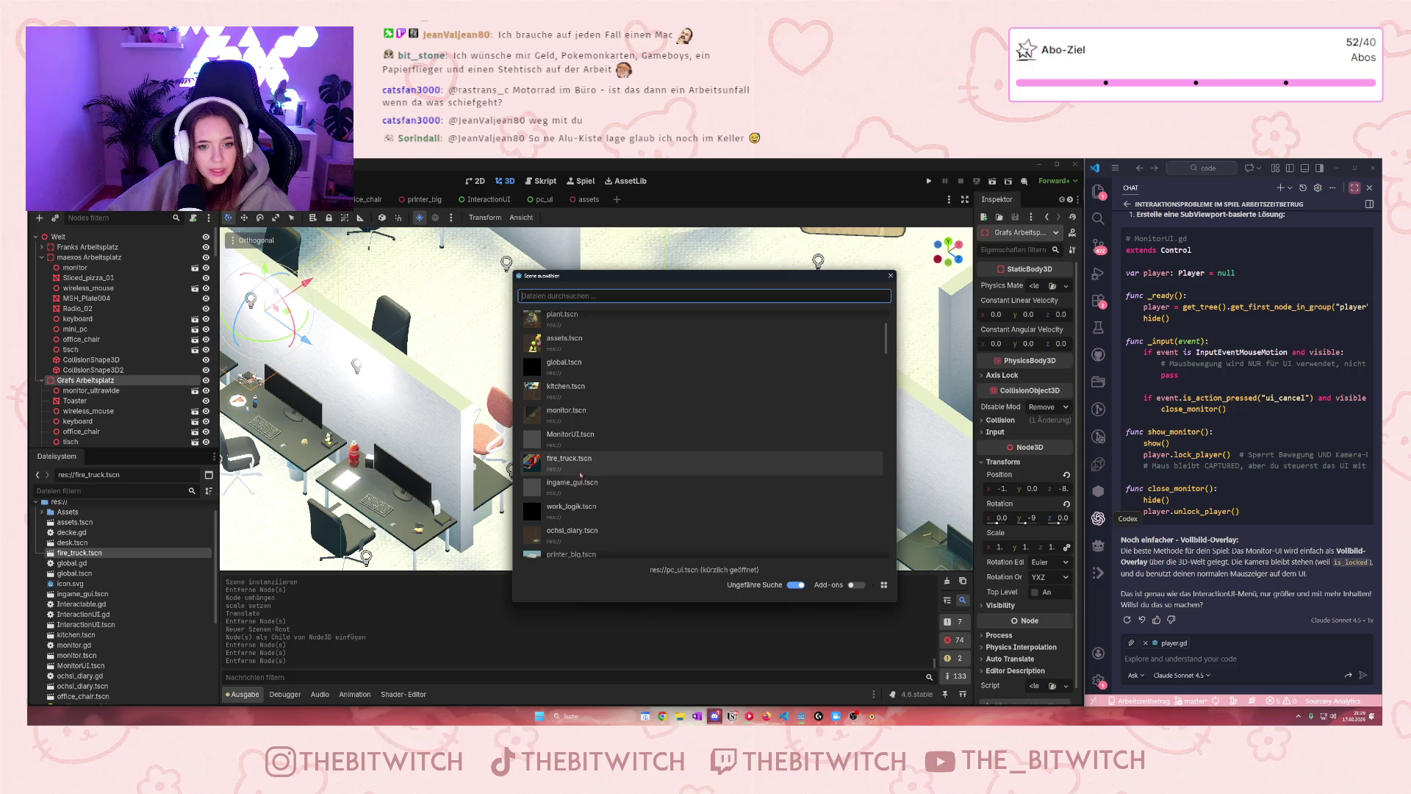
pyautogui.doubleClick(580, 476)
pyautogui.scroll(-3, 155, 397)
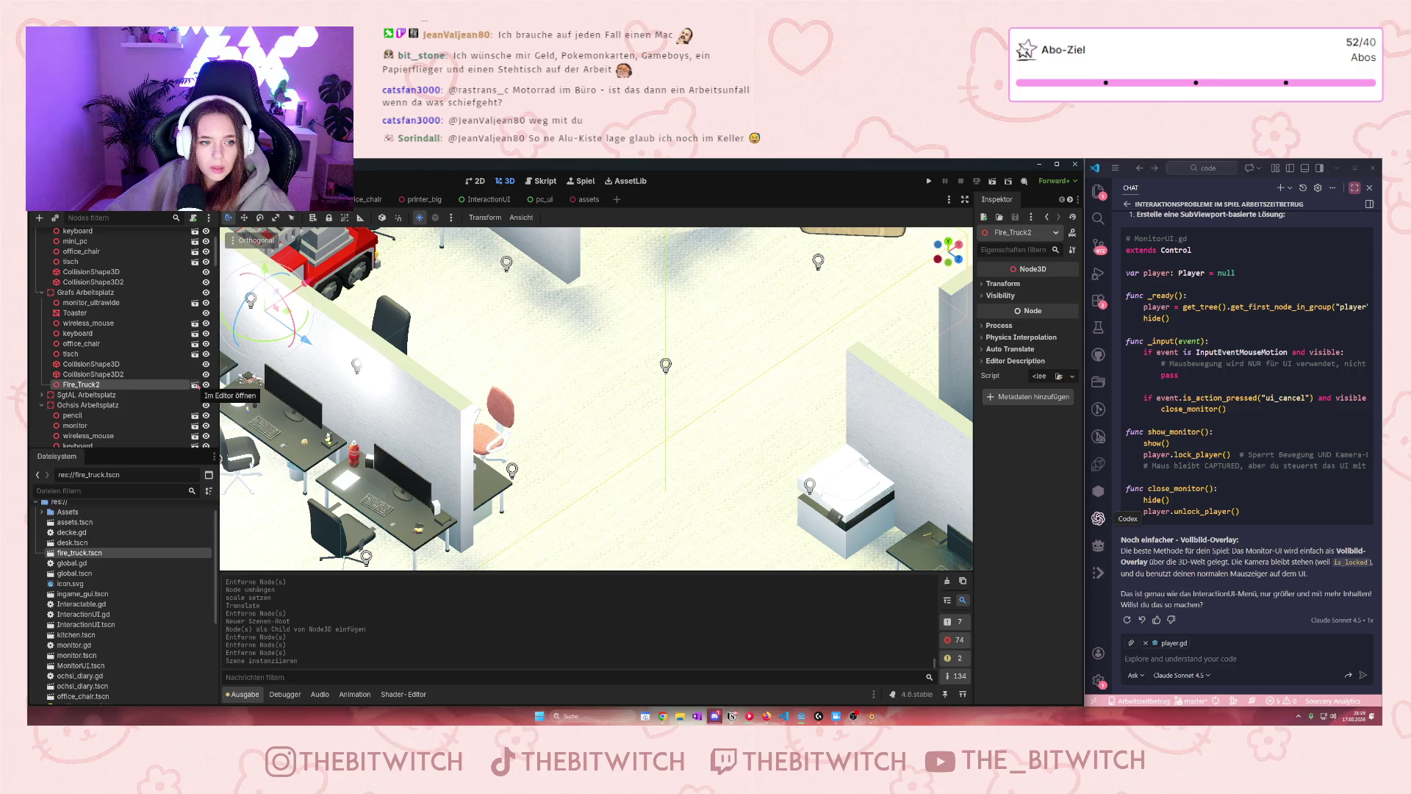
# Drag the fire truck to the lower centre of the office floor
pyautogui.scroll(-5, 488, 363)
pyautogui.scroll(5, 488, 363)
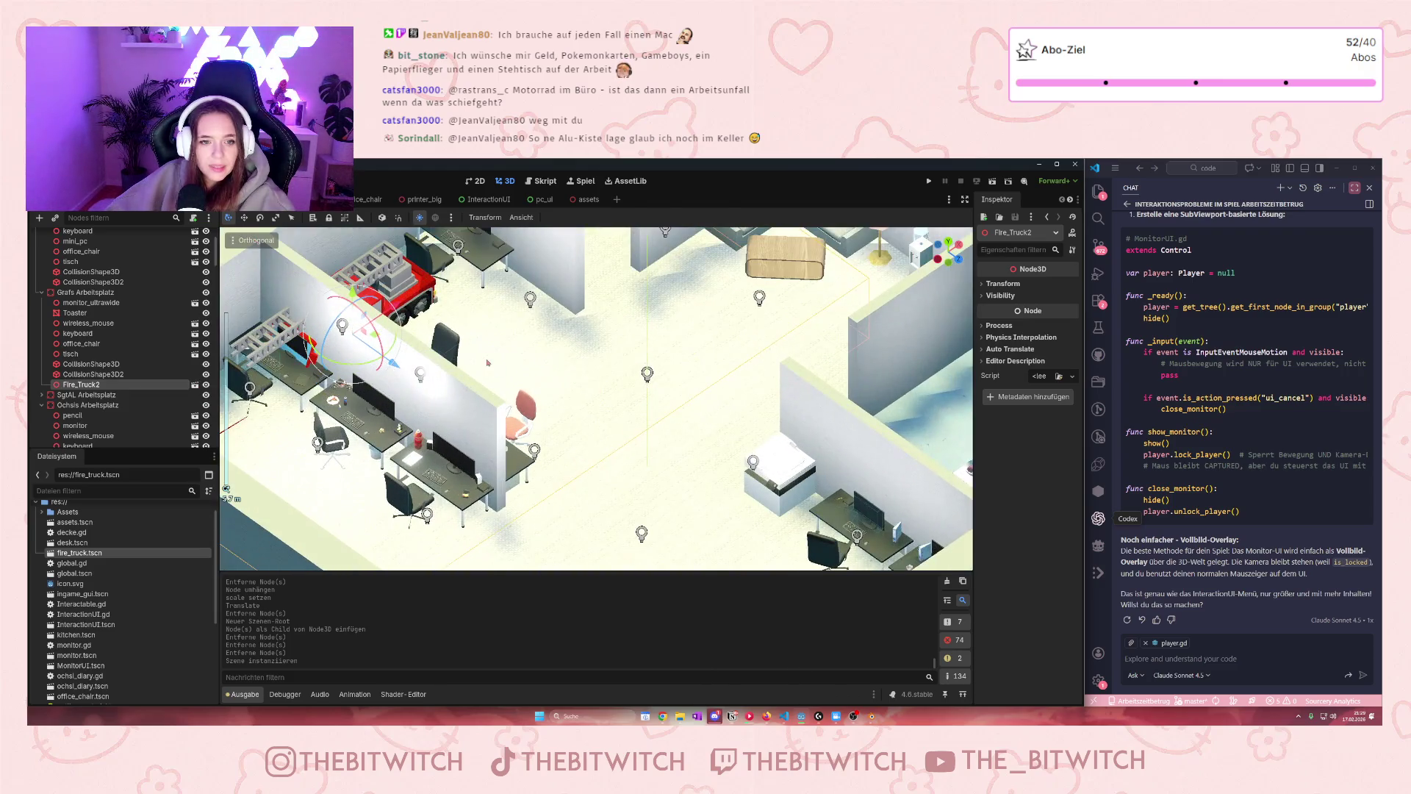
pyautogui.moveTo(393, 360)
pyautogui.mouseDown()
pyautogui.moveTo(672, 537)
pyautogui.moveTo(624, 534)
pyautogui.mouseUp()
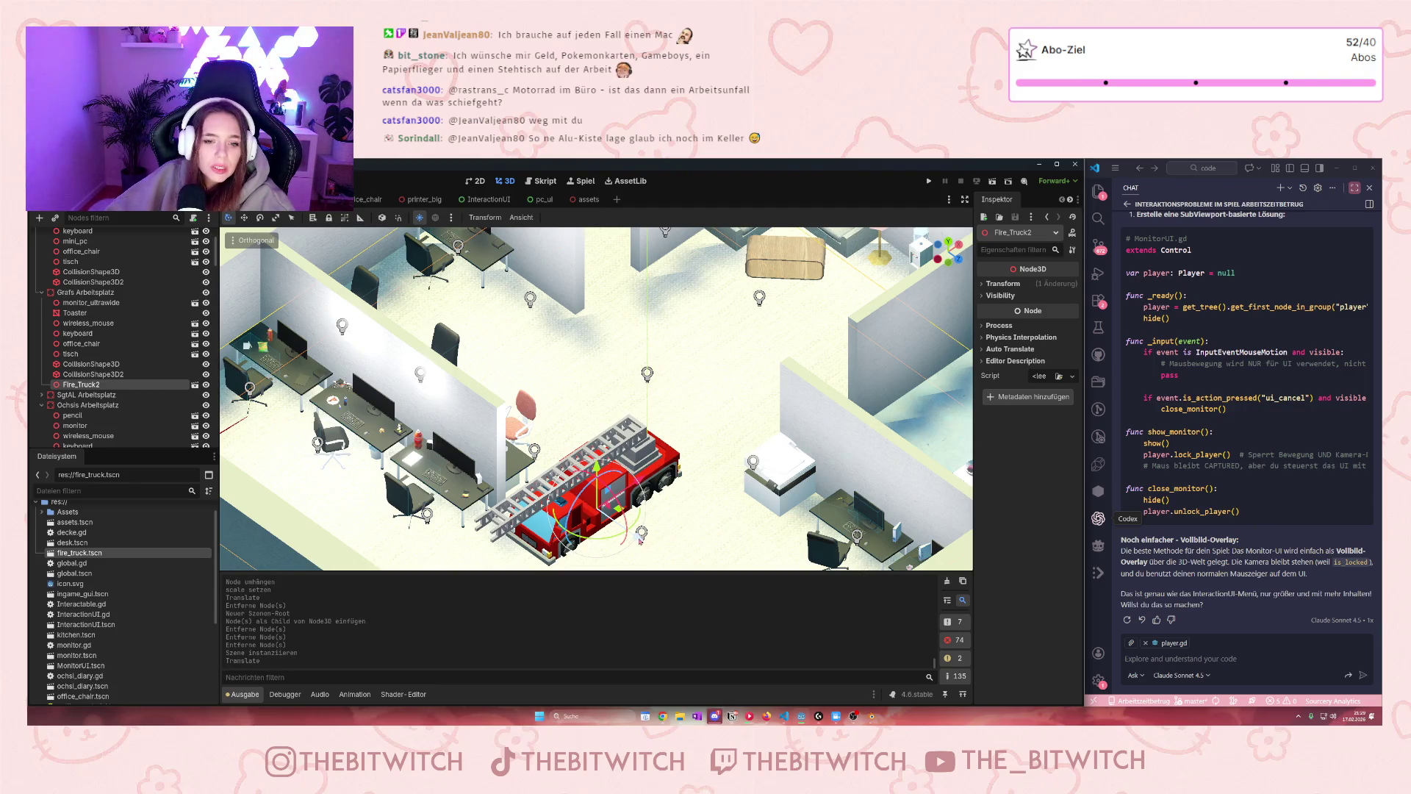
pyautogui.moveTo(641, 539); pyautogui.dragTo(631, 532)
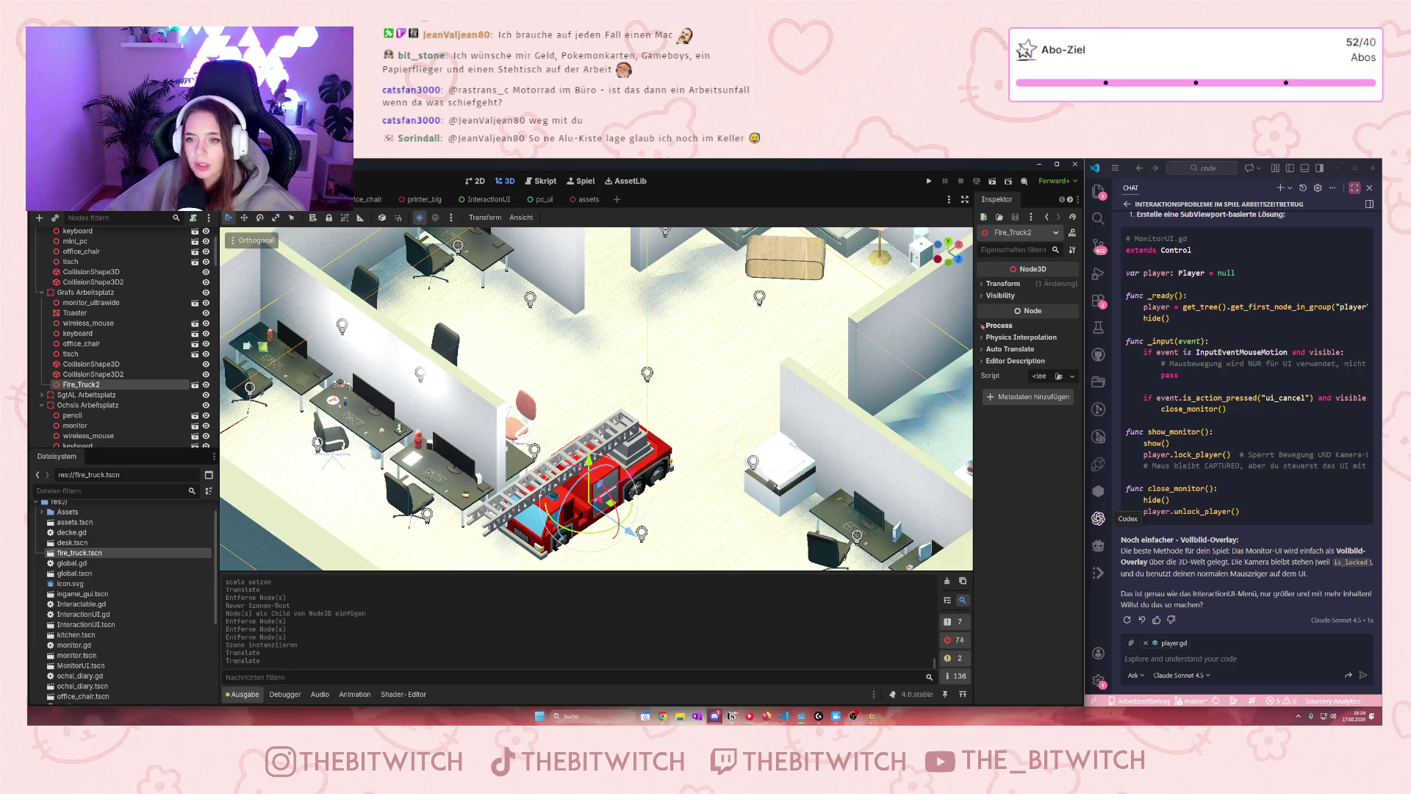
# Set the truck's Transform scale to 0 to shrink it
pyautogui.click(987, 285)
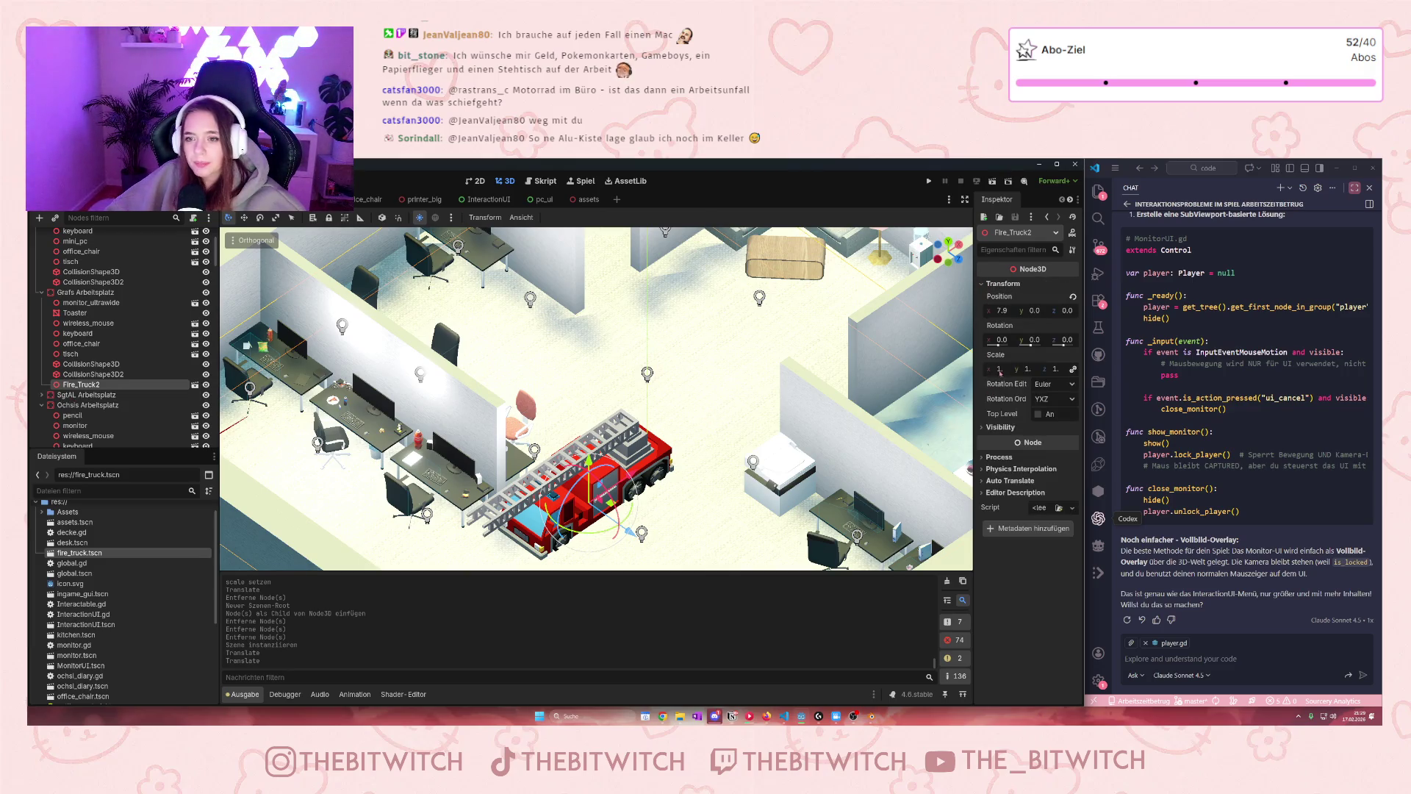
pyautogui.write('0')
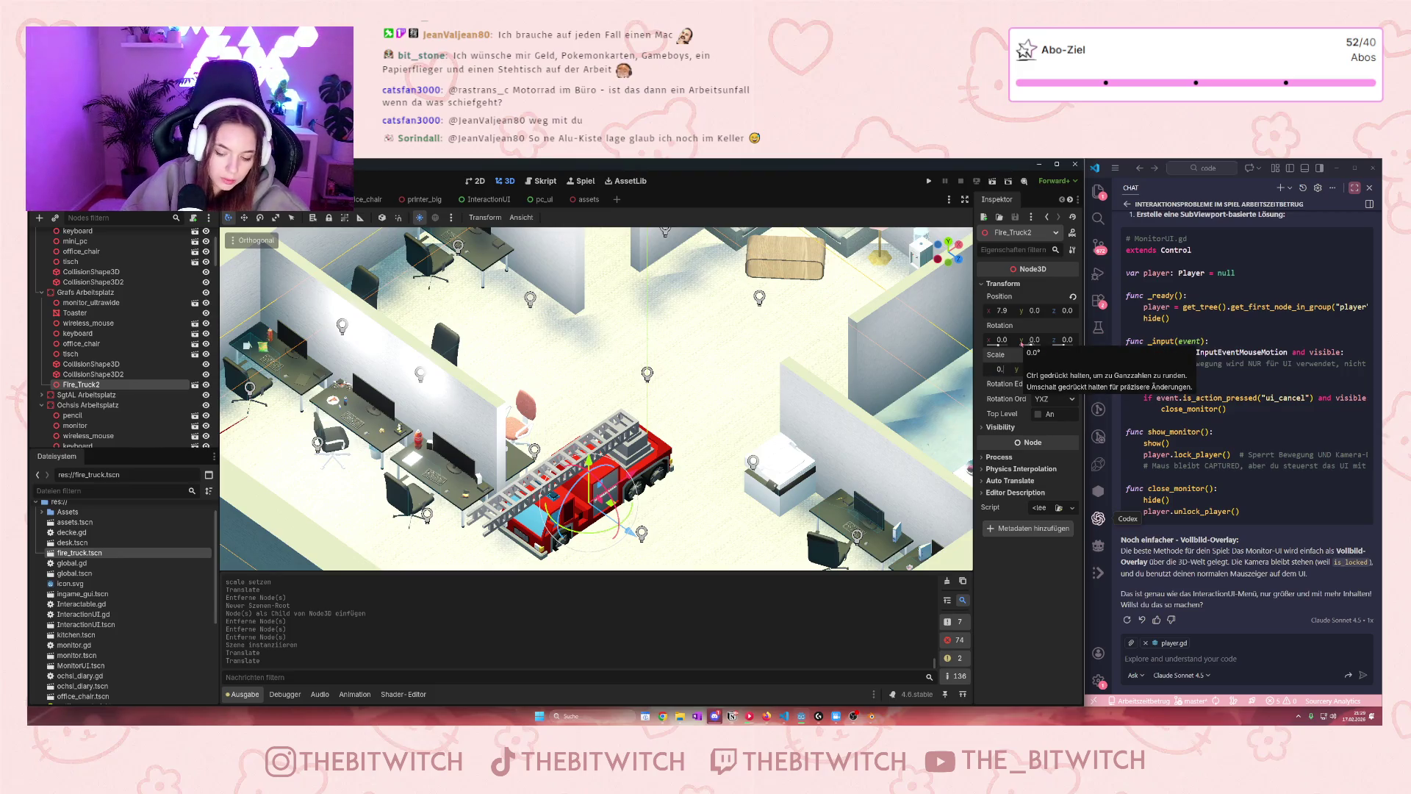
pyautogui.press('Return')
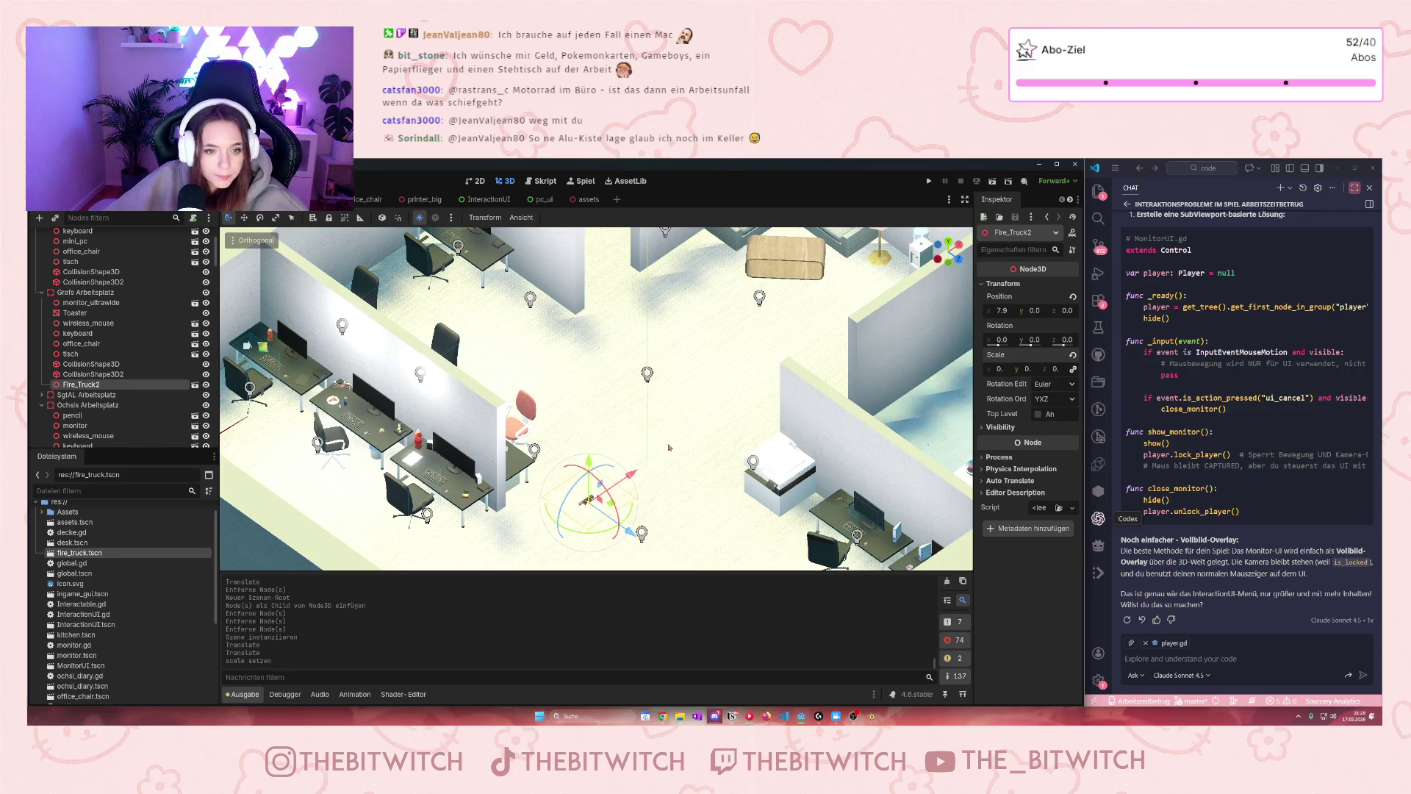
pyautogui.scroll(5, 586, 500)
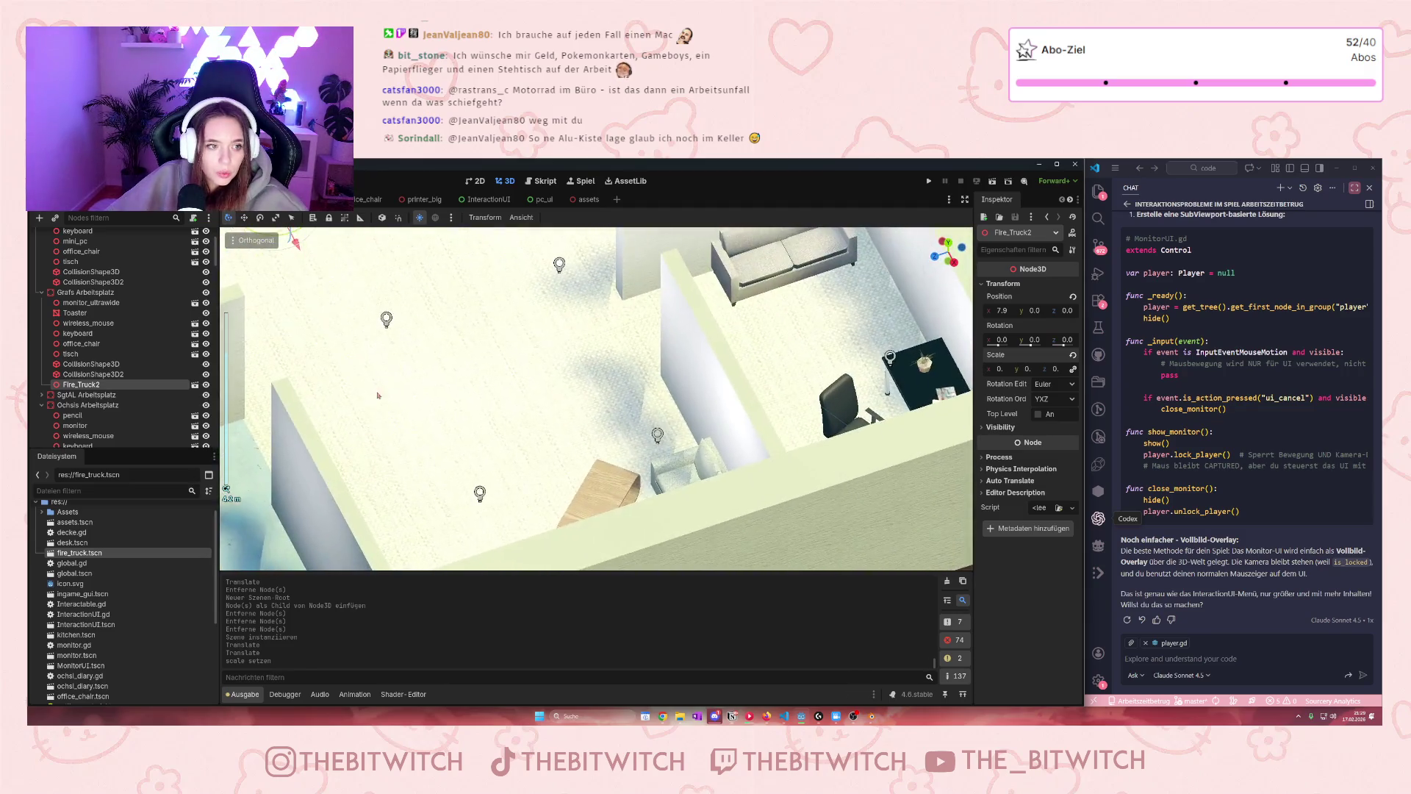
# Move the fire truck over the desk and settle it at desktop height
pyautogui.scroll(-5, 584, 485)
pyautogui.moveTo(411, 441); pyautogui.dragTo(763, 382)
pyautogui.scroll(5, 491, 527)
pyautogui.moveTo(566, 452); pyautogui.dragTo(557, 360)
pyautogui.scroll(5, 595, 397)
pyautogui.moveTo(630, 333); pyautogui.dragTo(632, 420)
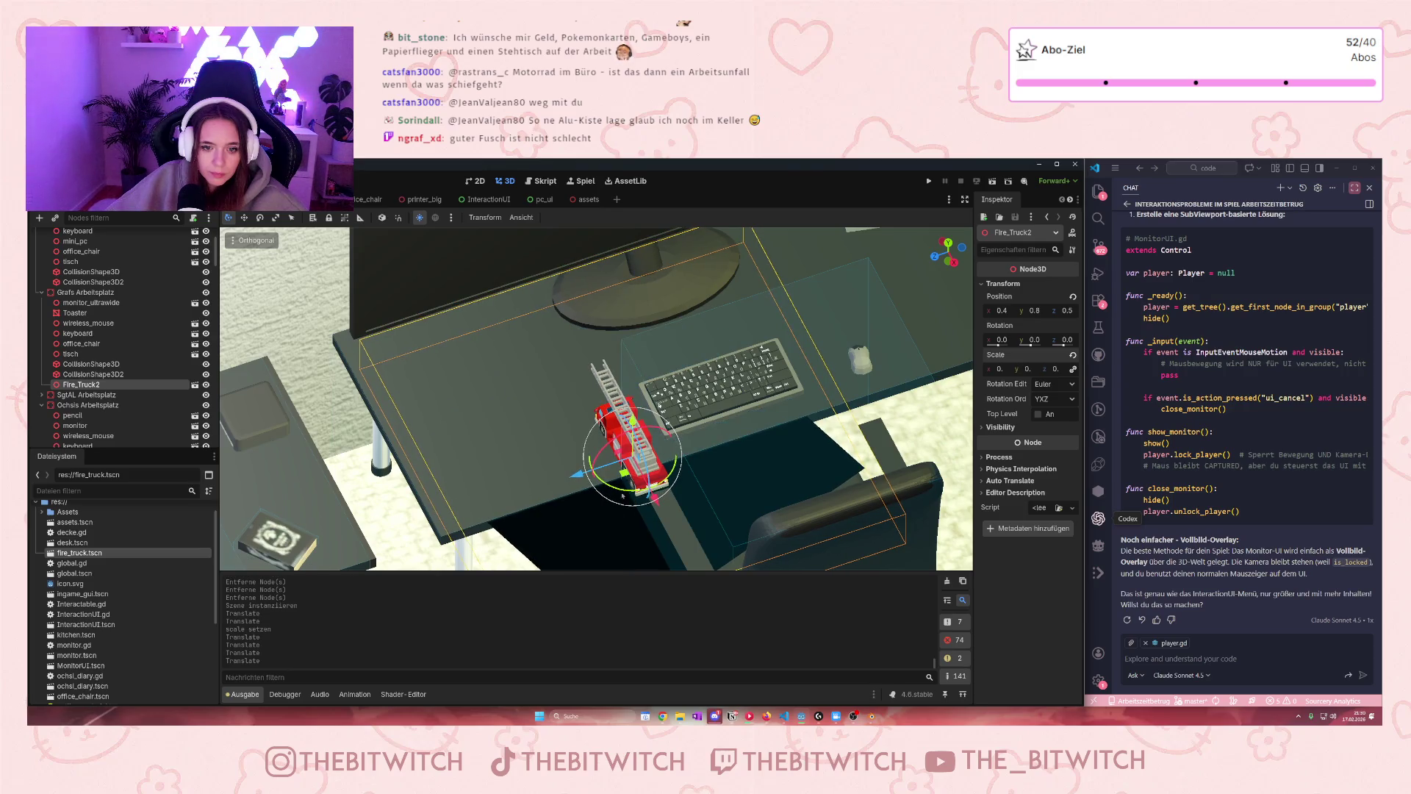
# Rotate the truck about 72° on Y, nudge it sideways, and frame it
pyautogui.moveTo(654, 496); pyautogui.dragTo(600, 398)
pyautogui.moveTo(523, 373); pyautogui.dragTo(476, 395)
pyautogui.scroll(-6, 485, 411)
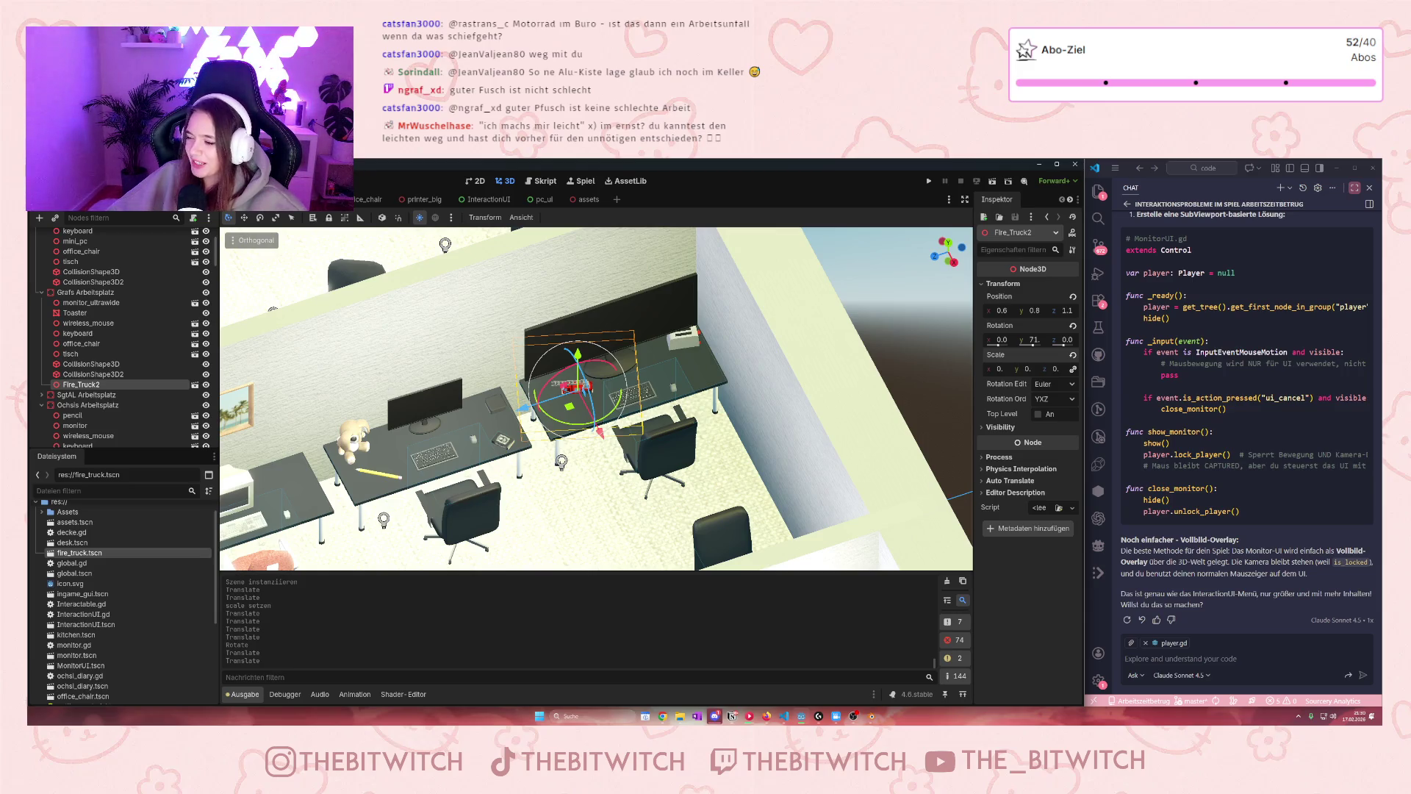
pyautogui.press('f')
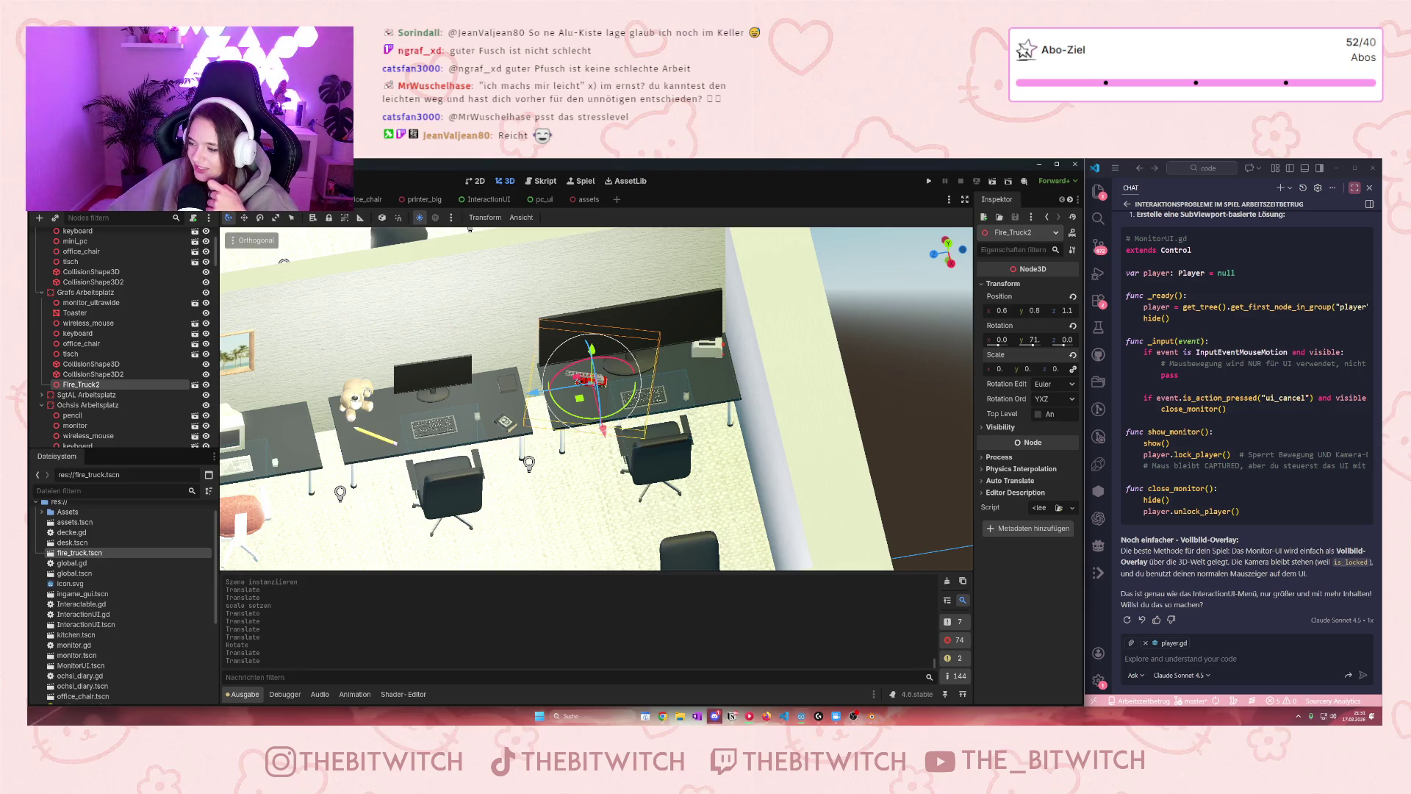
pyautogui.click(167, 405)
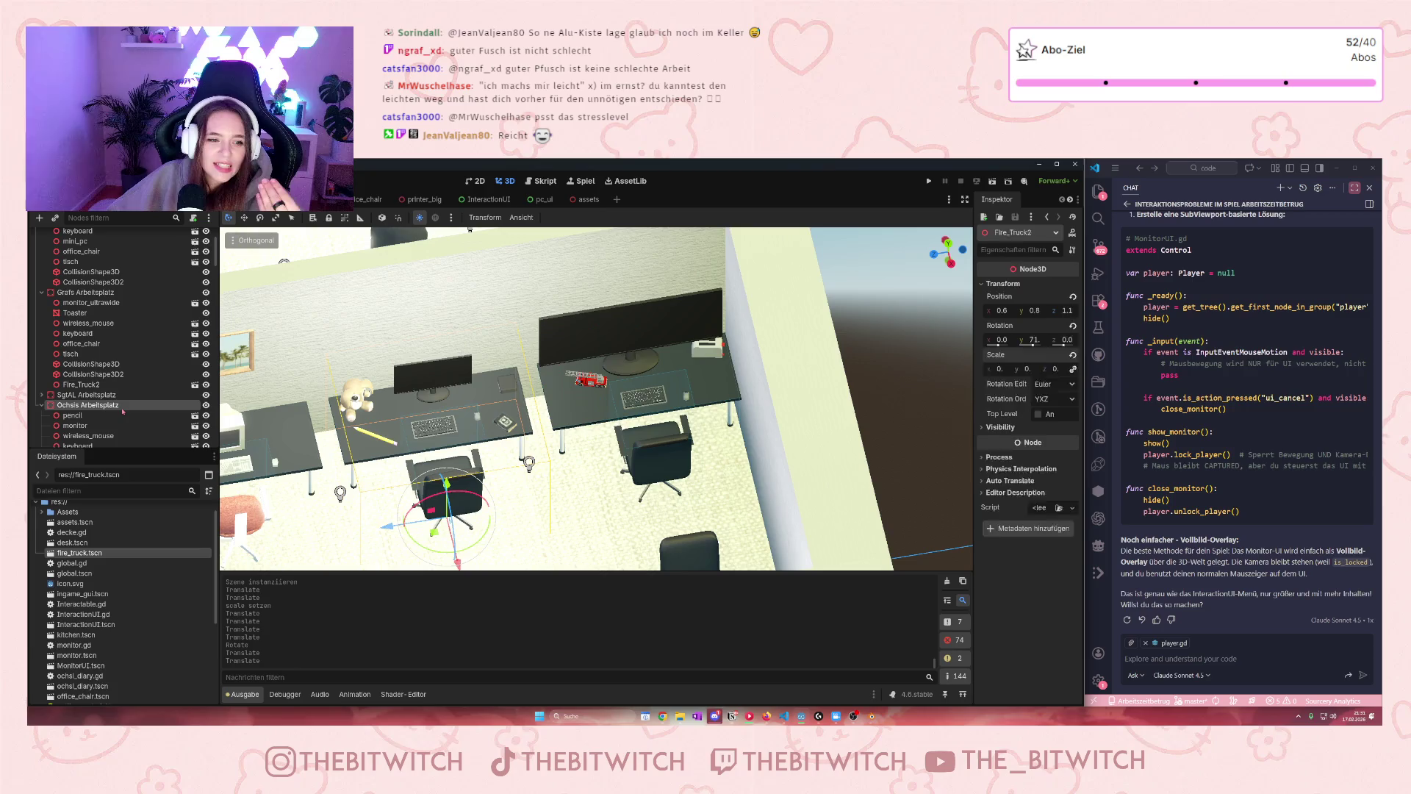
# Slide the fire truck along the desk beside the keyboard and save the office scene
pyautogui.scroll(5, 539, 365)
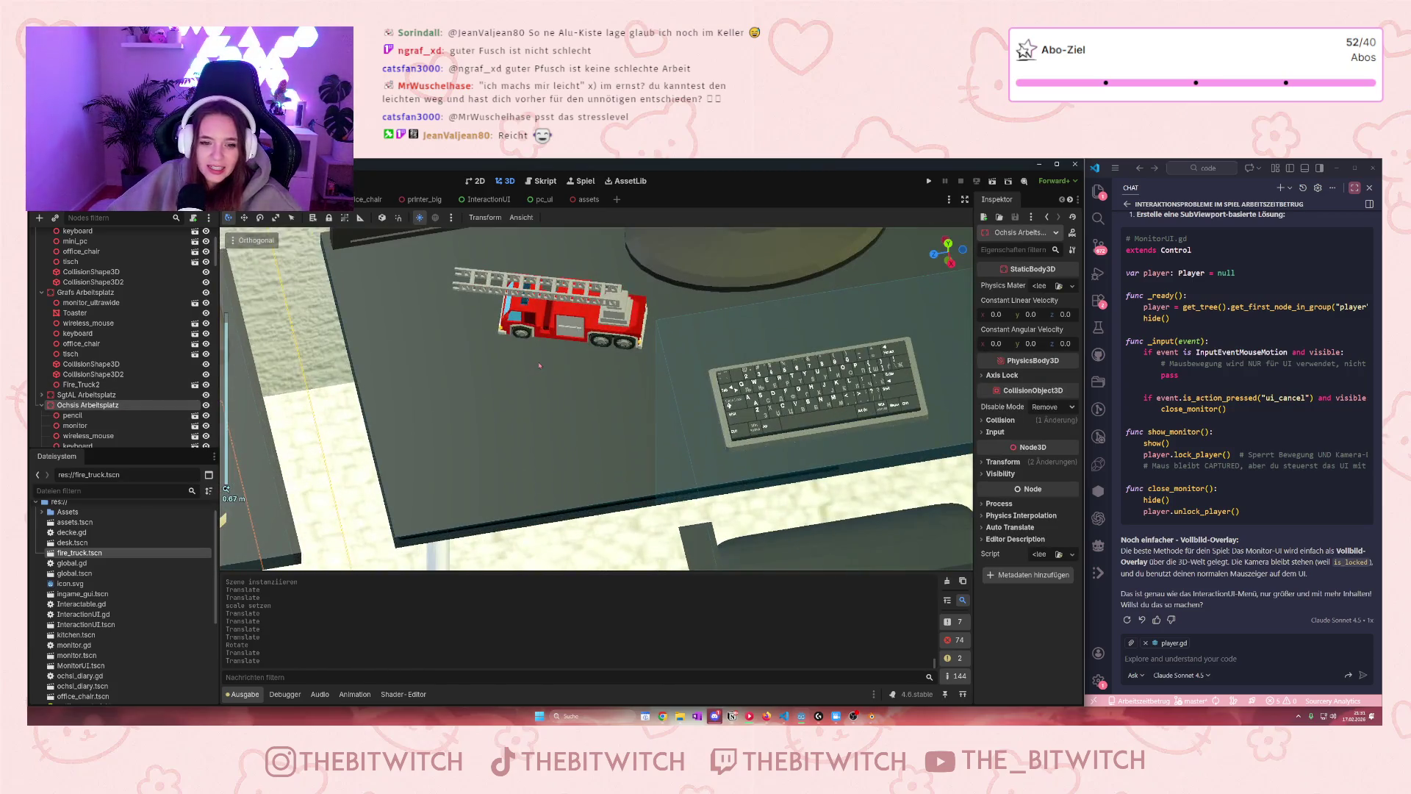
pyautogui.click(550, 321)
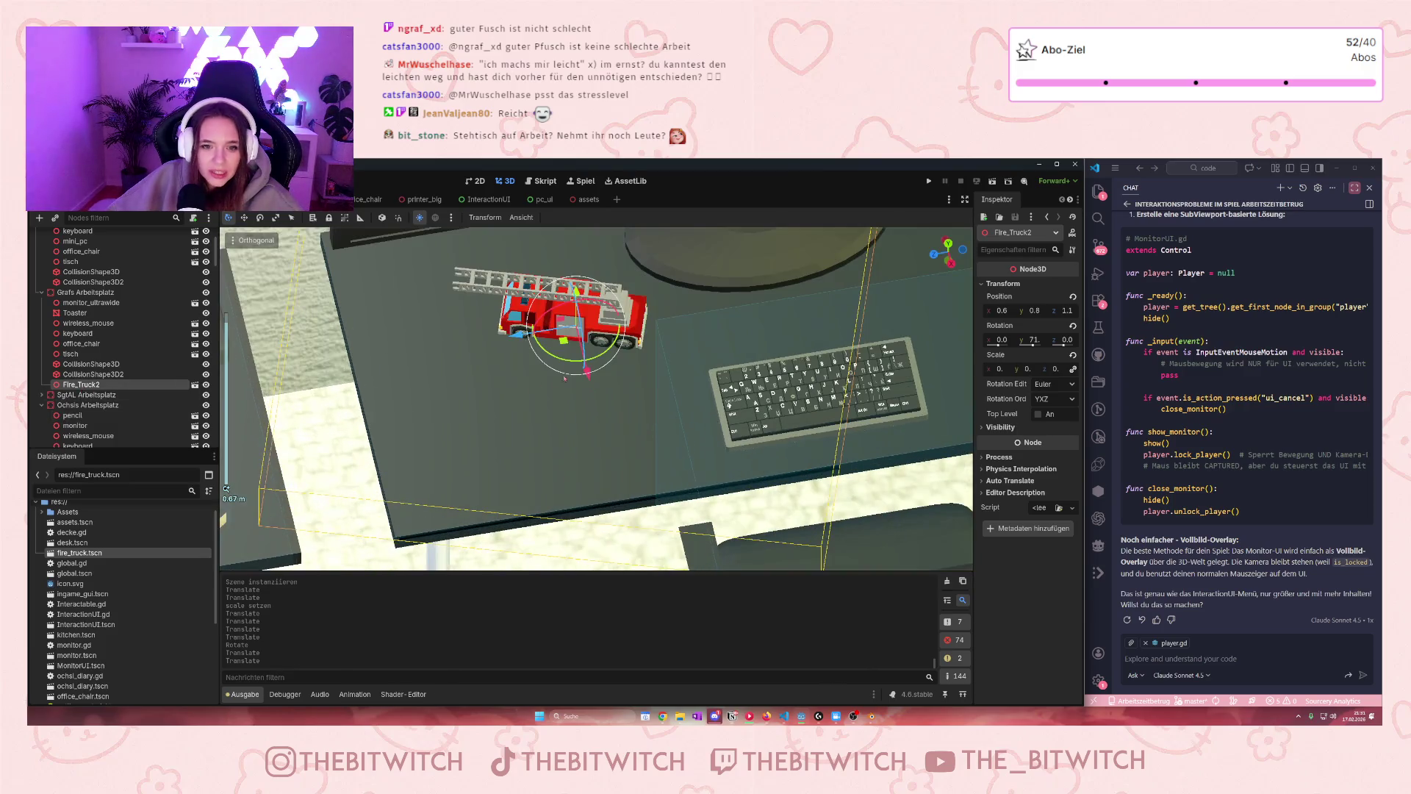
pyautogui.moveTo(587, 371); pyautogui.dragTo(586, 369)
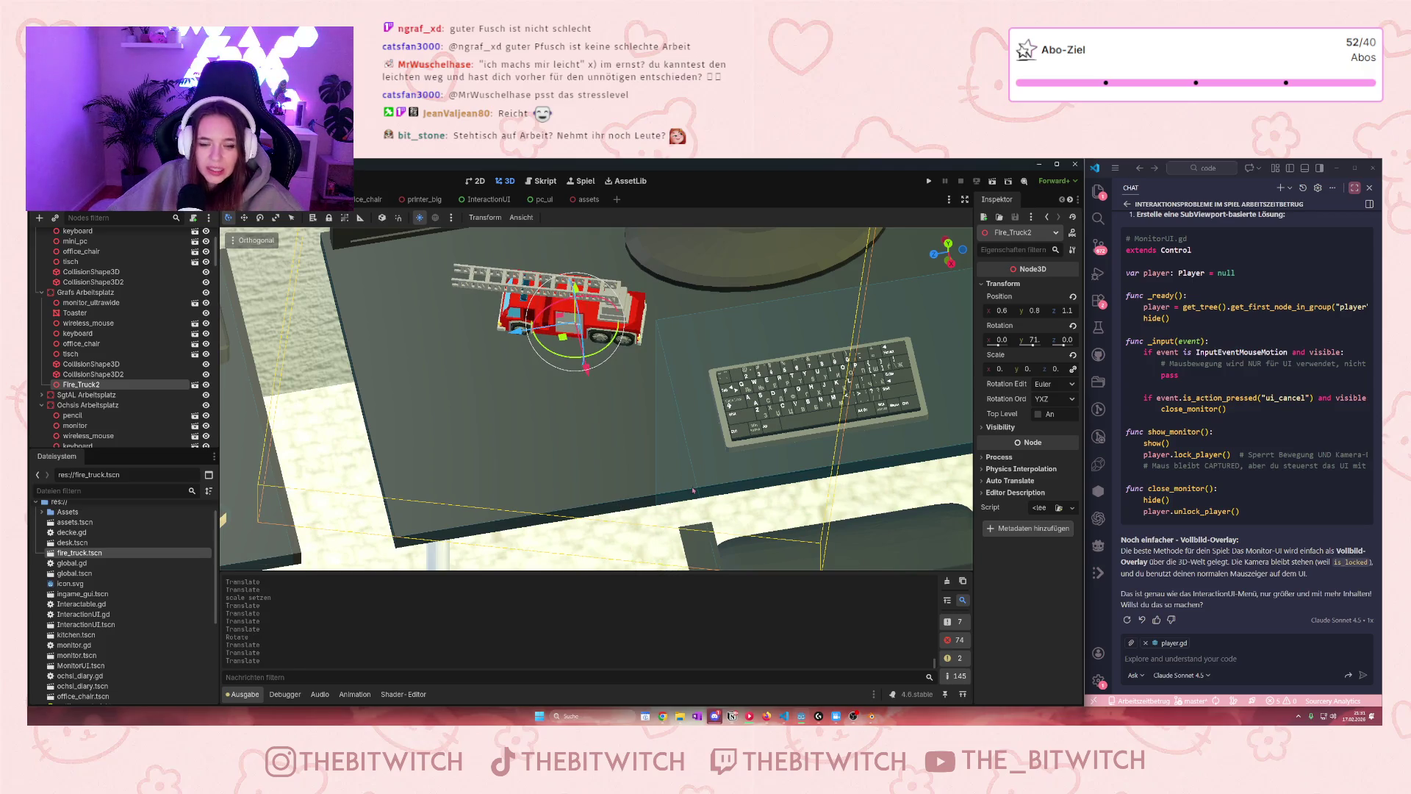
pyautogui.hotkey('ctrl', 's')
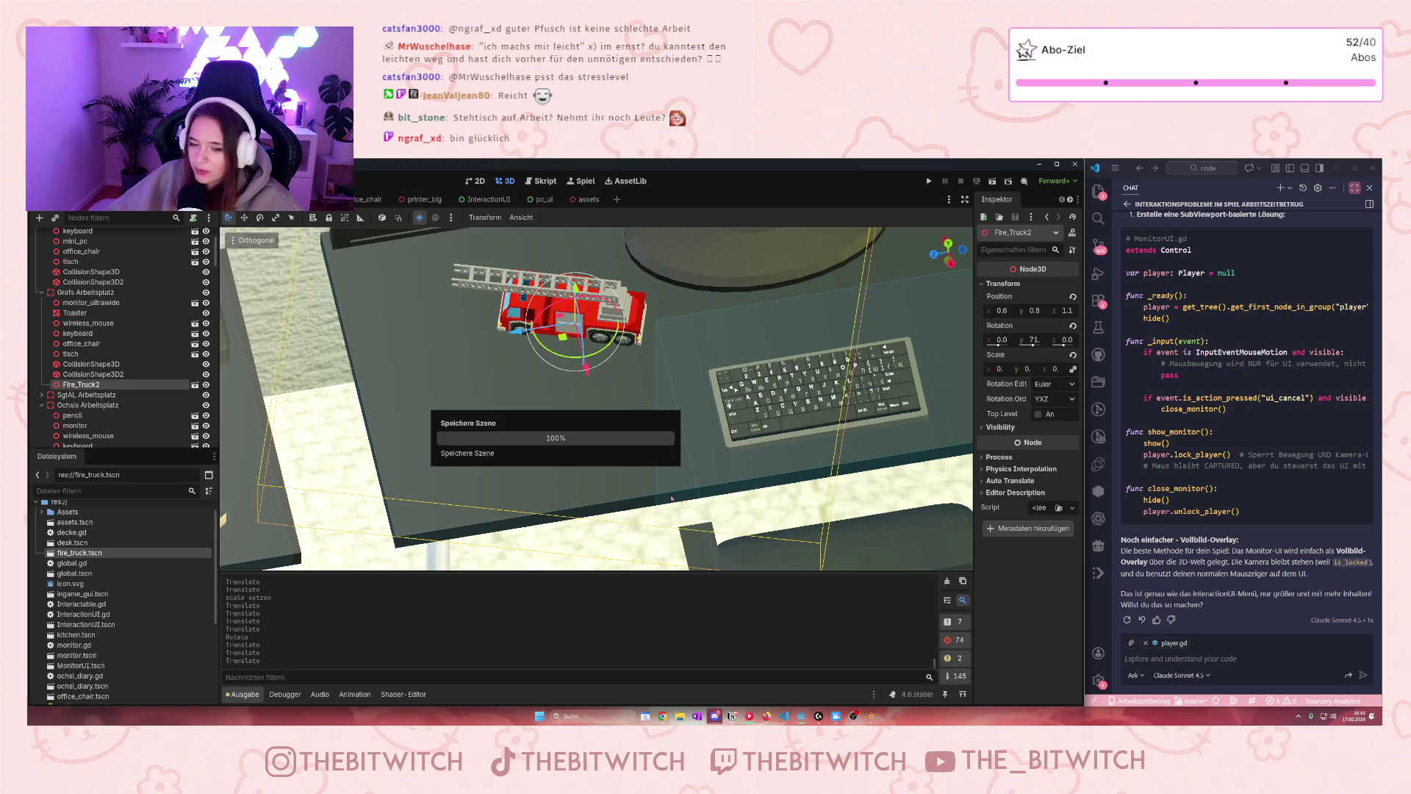
# Shift the fire truck a little sideways on the desk, check the office, and save the scene
pyautogui.scroll(-10, 672, 498)
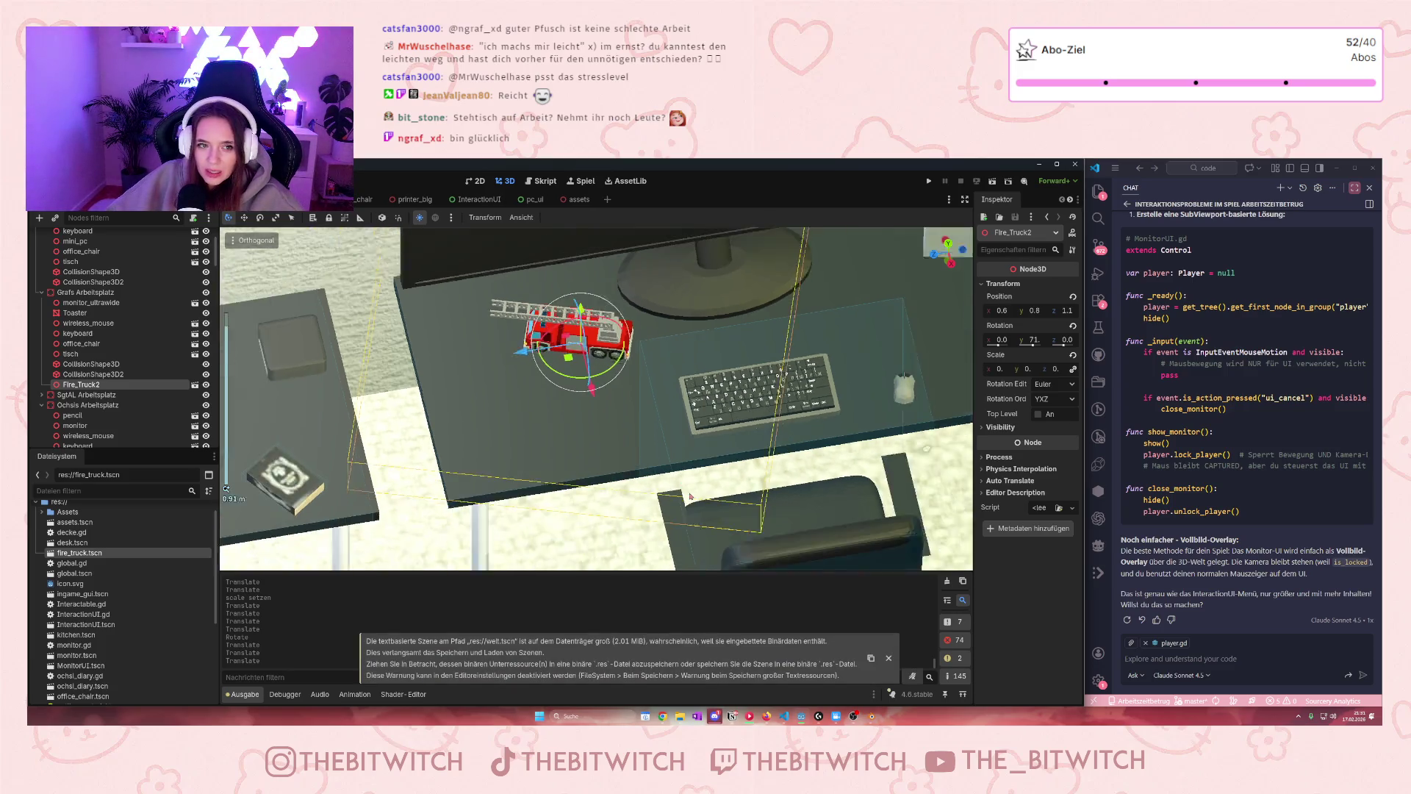
pyautogui.scroll(10, 669, 520)
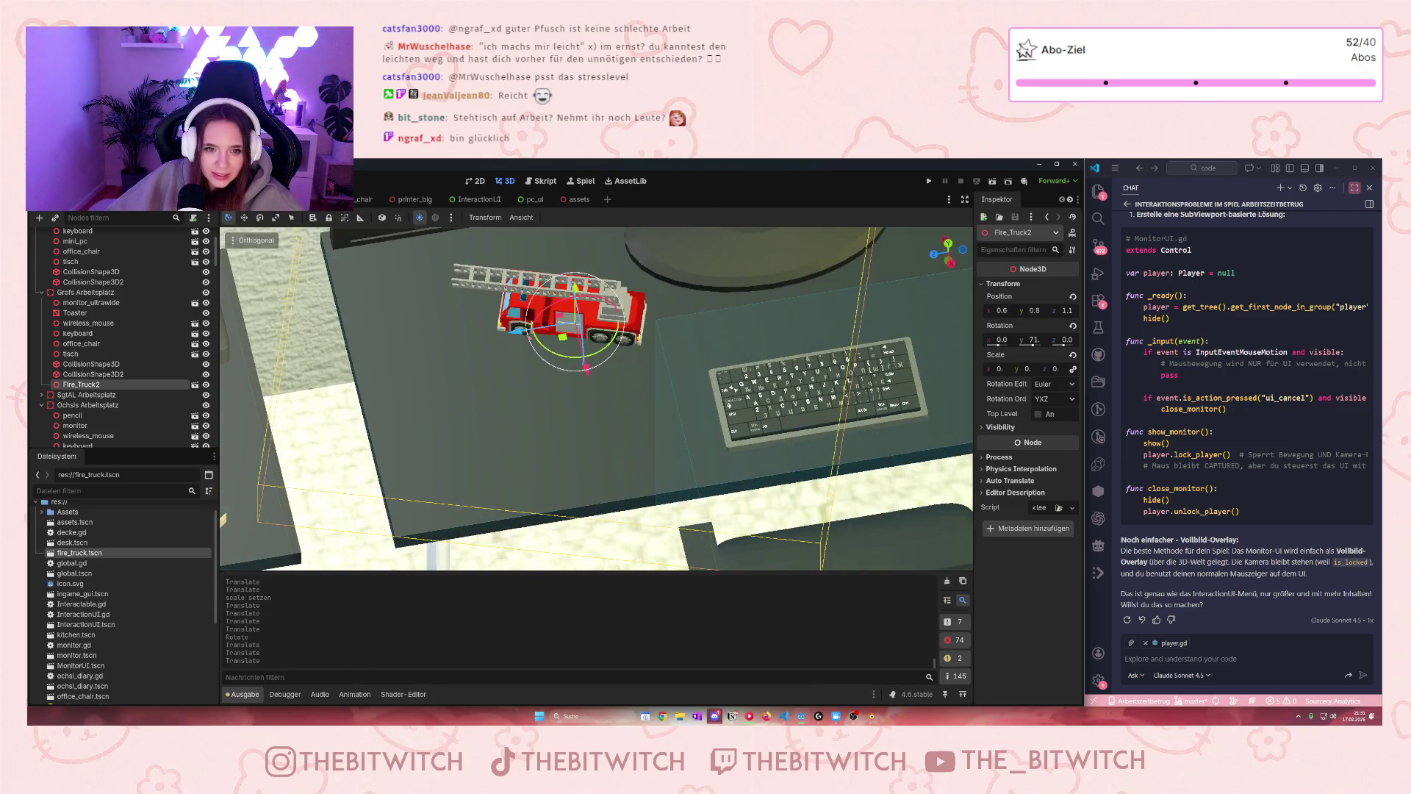
pyautogui.moveTo(517, 329); pyautogui.dragTo(515, 331)
pyautogui.scroll(-6, 531, 504)
pyautogui.scroll(-5, 532, 504)
pyautogui.hotkey('ctrl', 's')
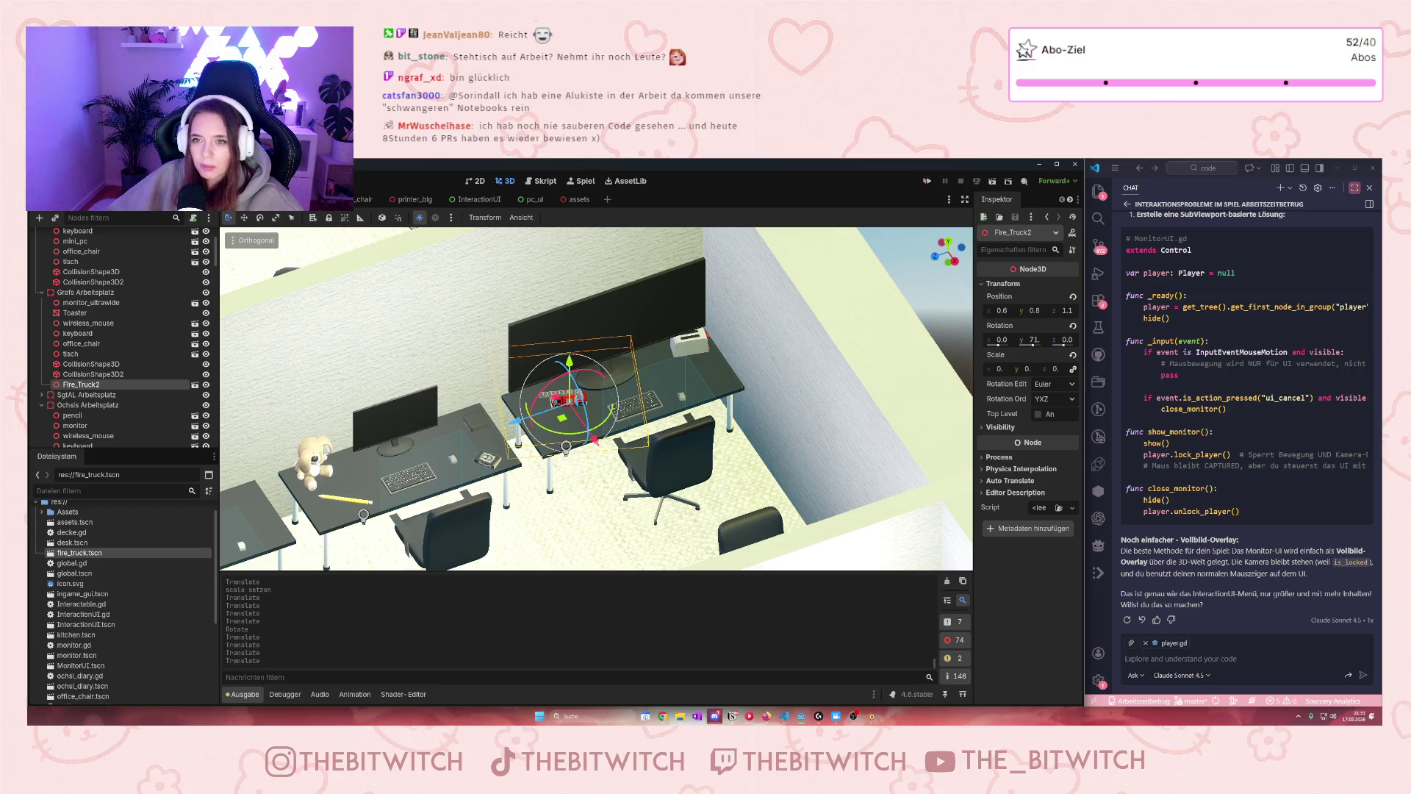
pyautogui.press('F5')
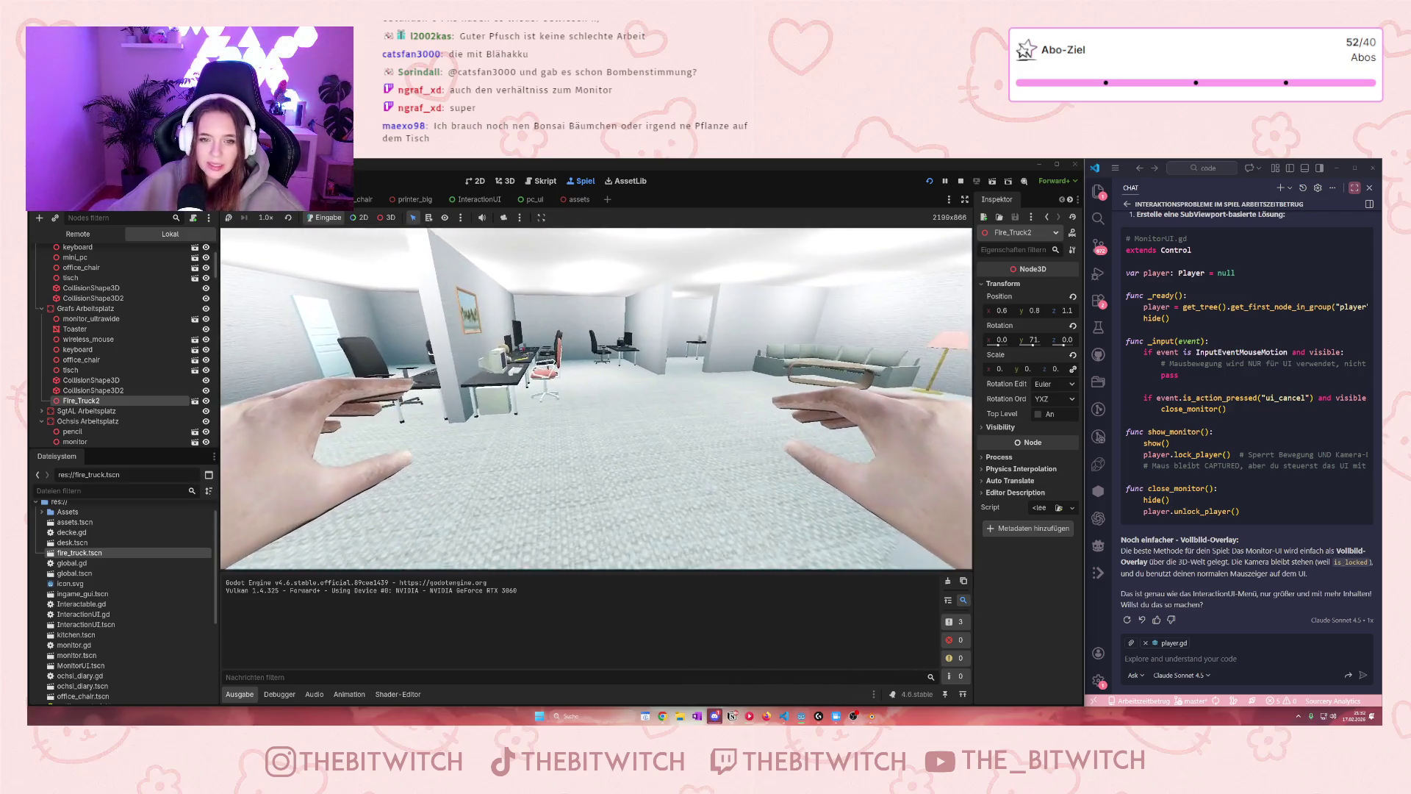
pyautogui.click(960, 181)
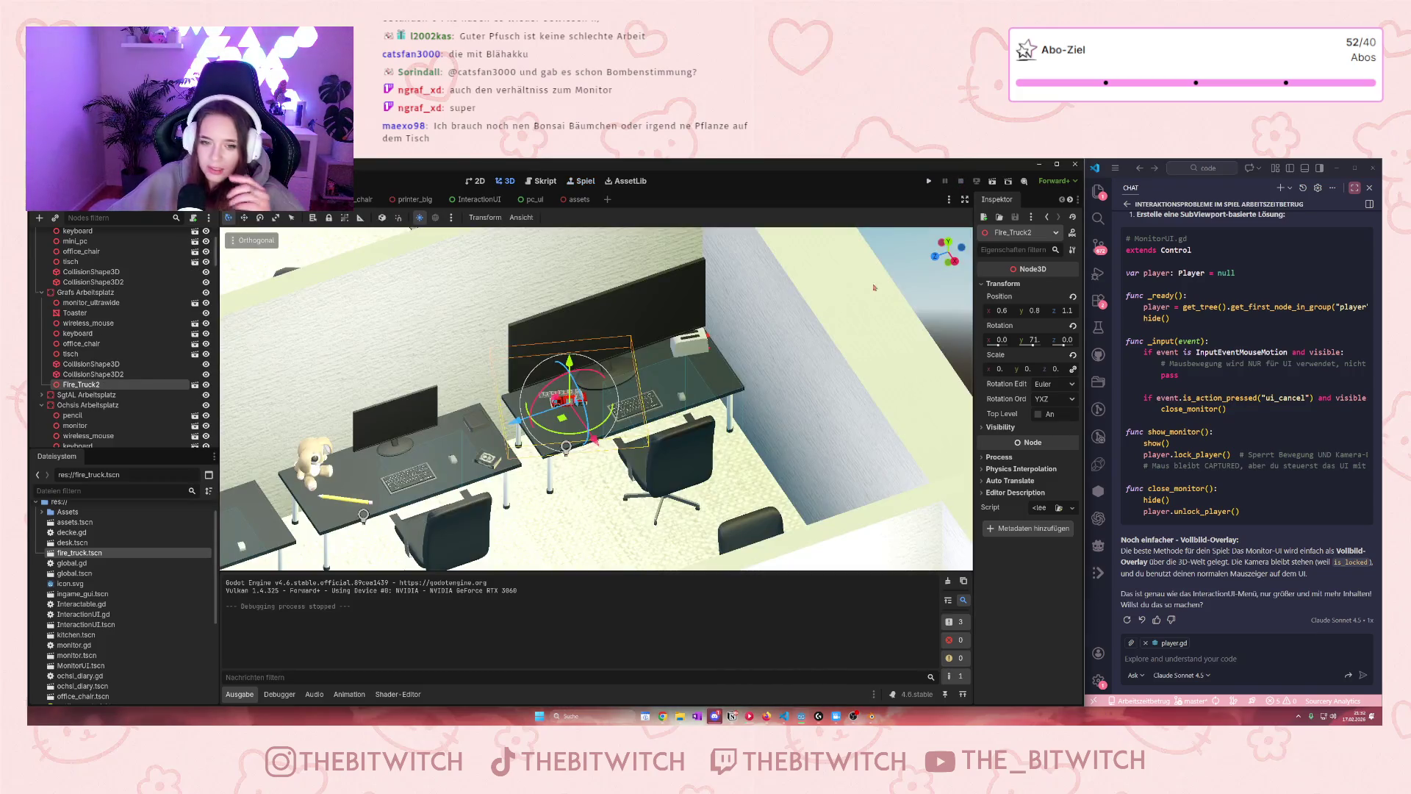
# Select this desk's workstation group in the viewport
pyautogui.scroll(-3, 835, 409)
pyautogui.scroll(5, 835, 409)
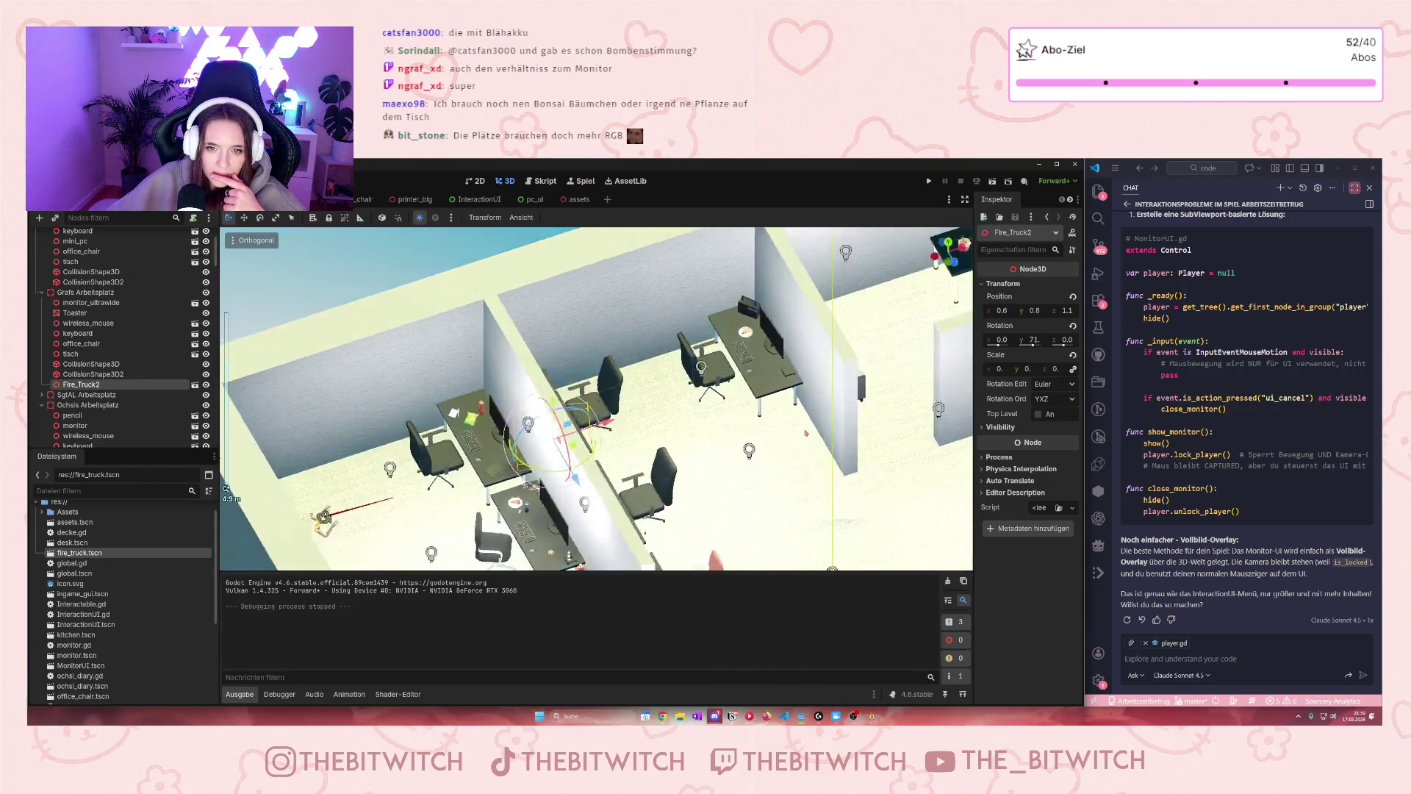
pyautogui.click(536, 514)
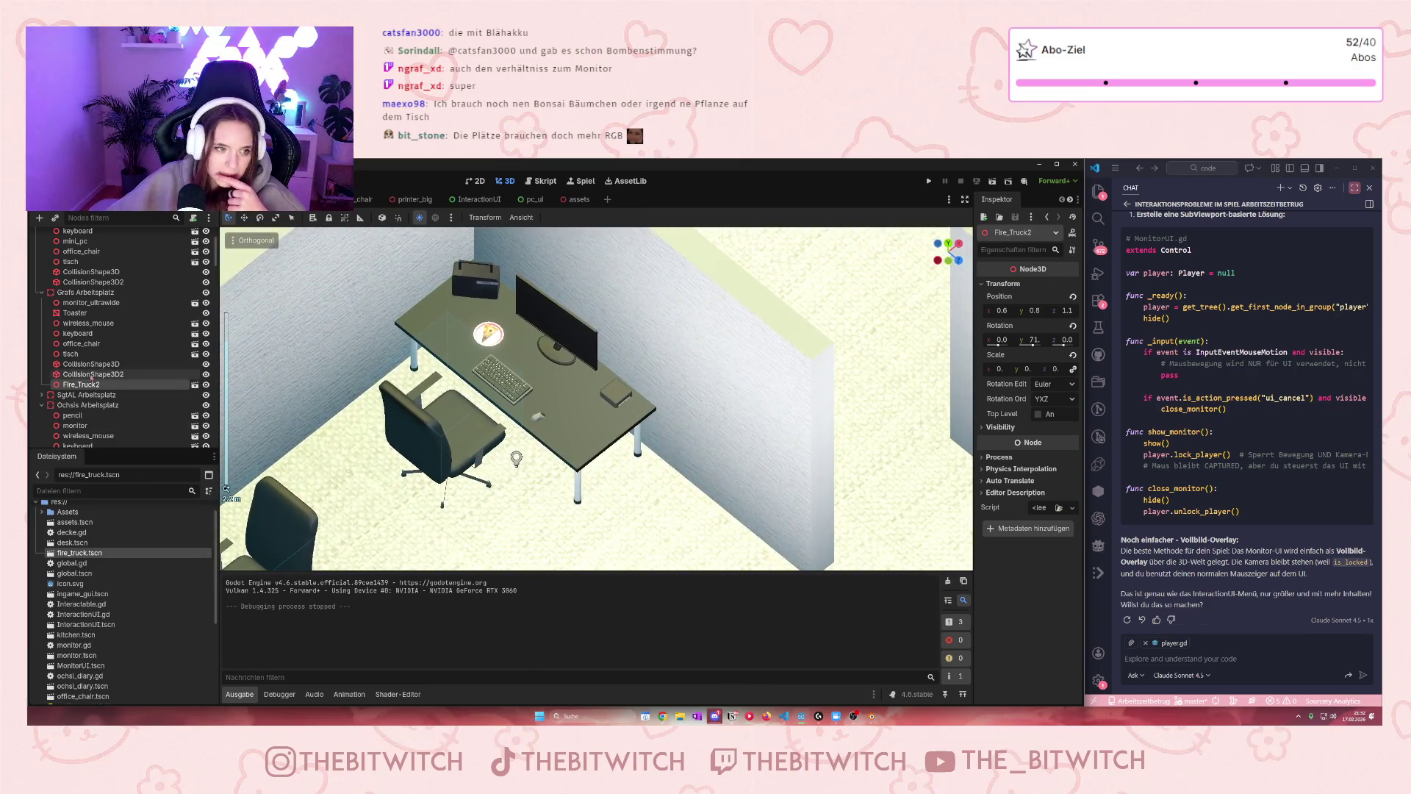
# Expand Assets, collapse FIRE_TRUCK, and browse then collapse the Lowpoly Furniture (Ocaso) folder
pyautogui.scroll(1, 137, 556)
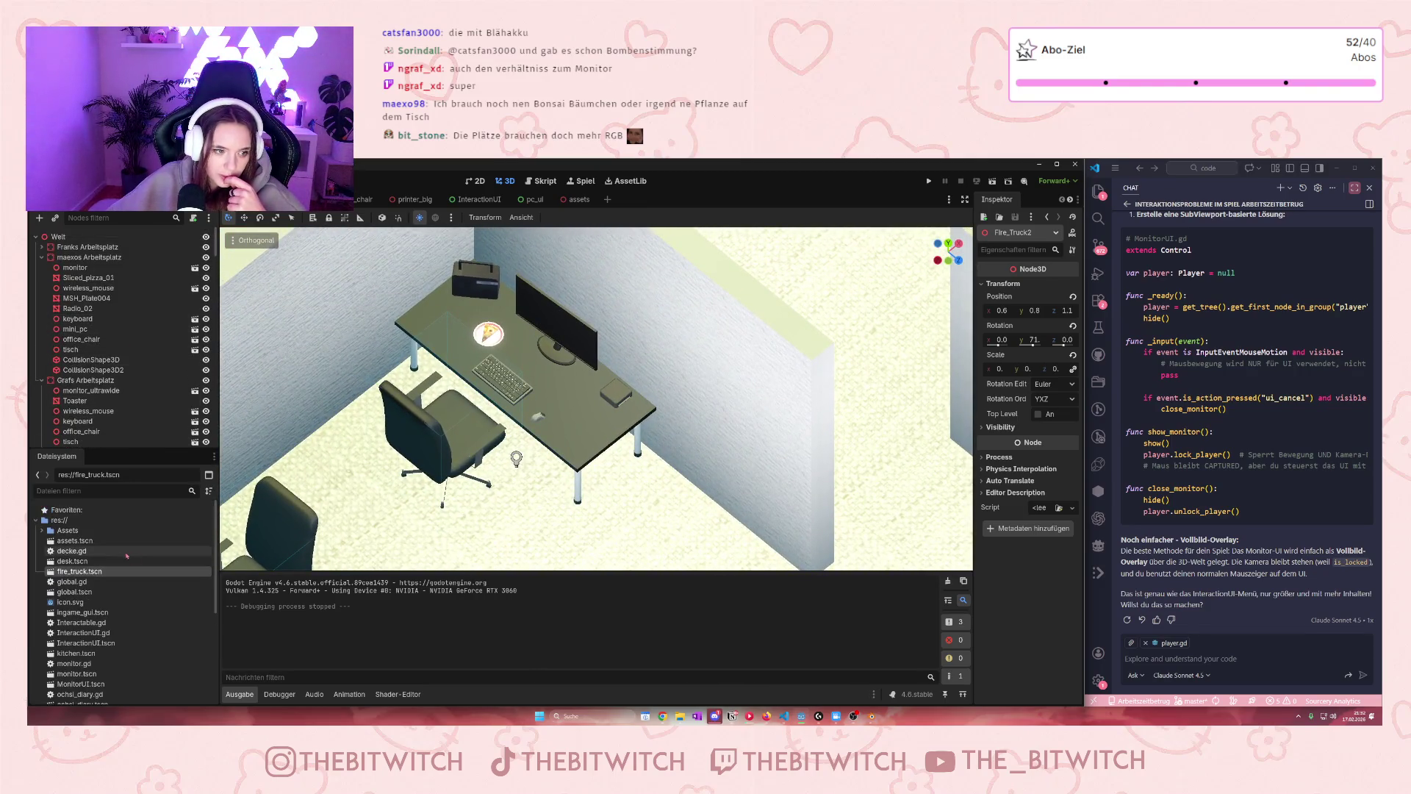
pyautogui.click(42, 530)
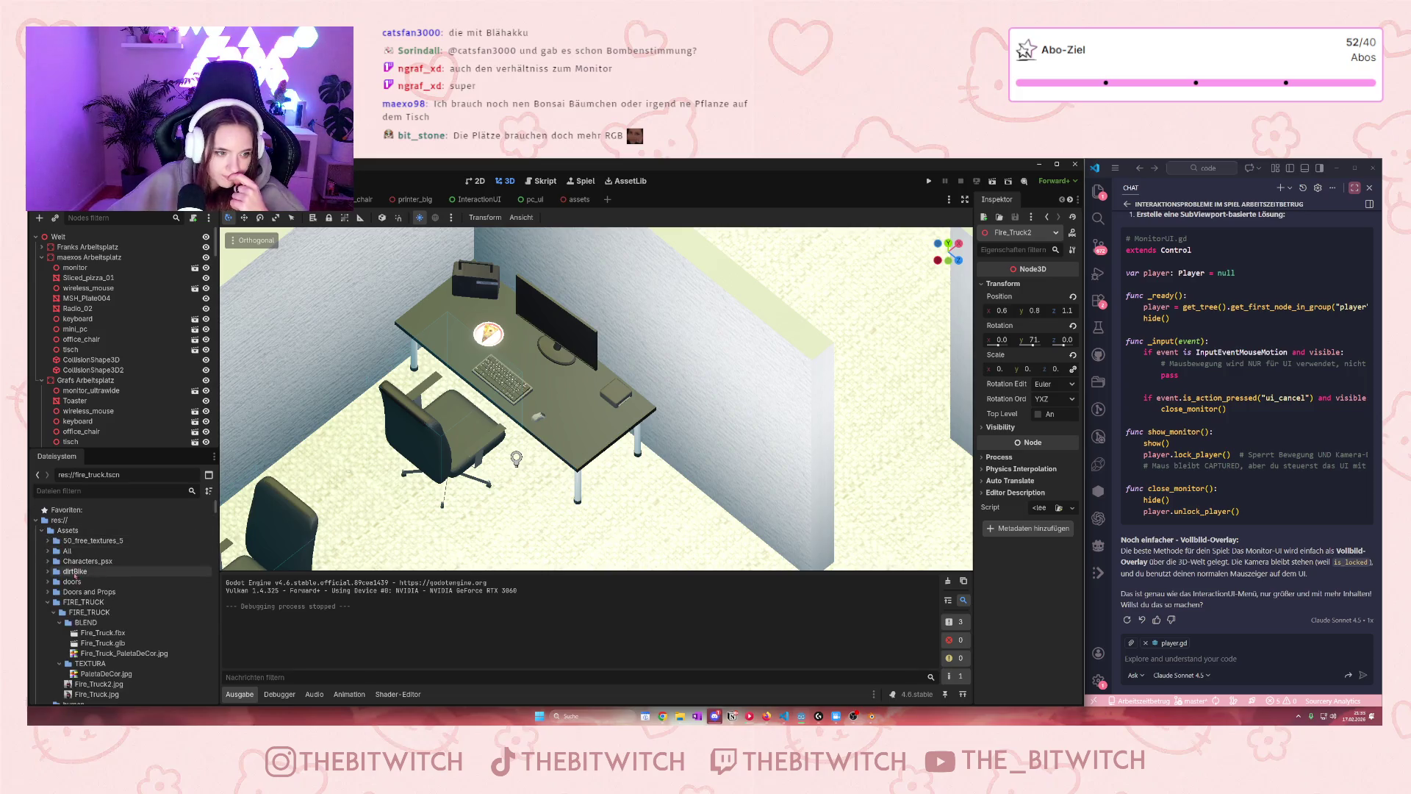
pyautogui.click(49, 602)
pyautogui.click(48, 623)
pyautogui.scroll(-10, 109, 630)
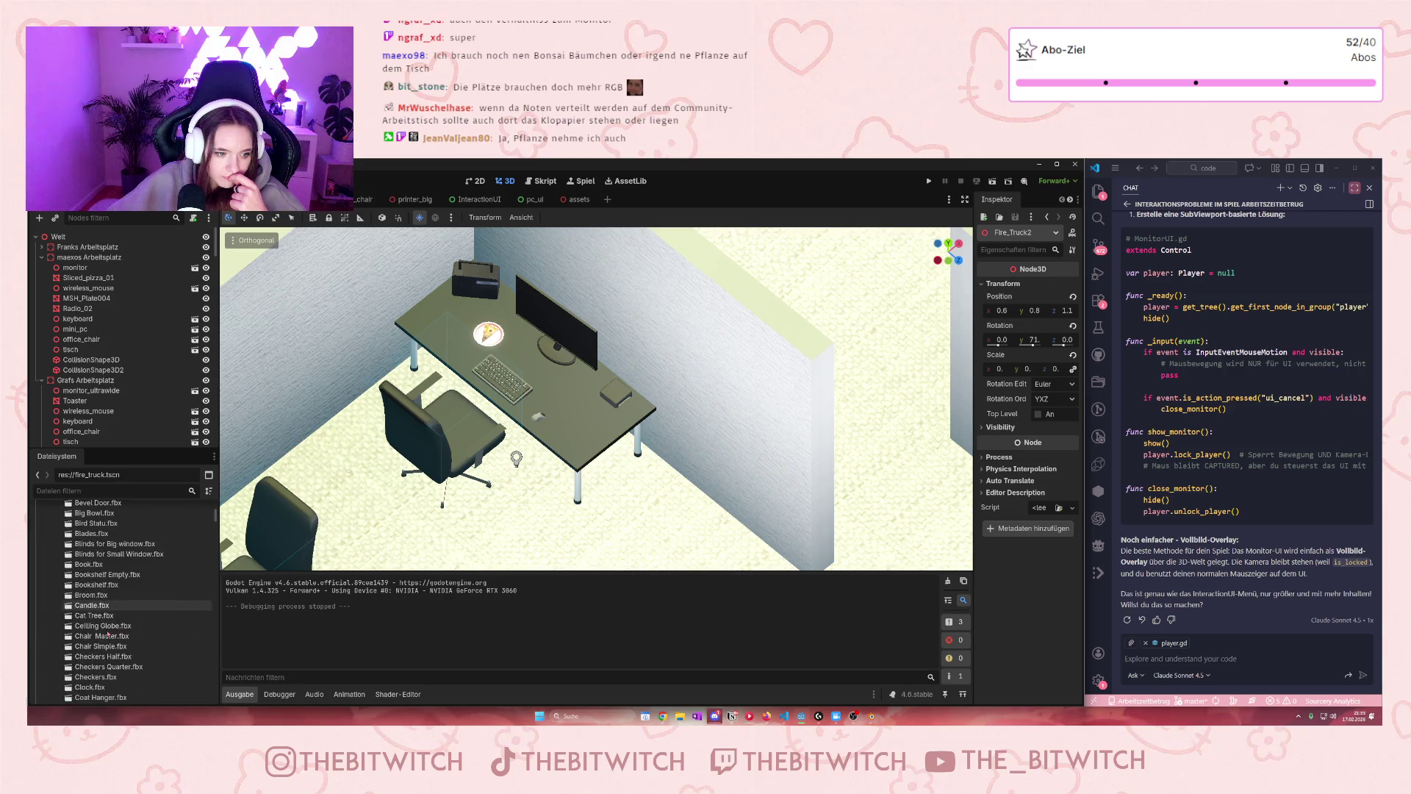
pyautogui.scroll(3, 81, 599)
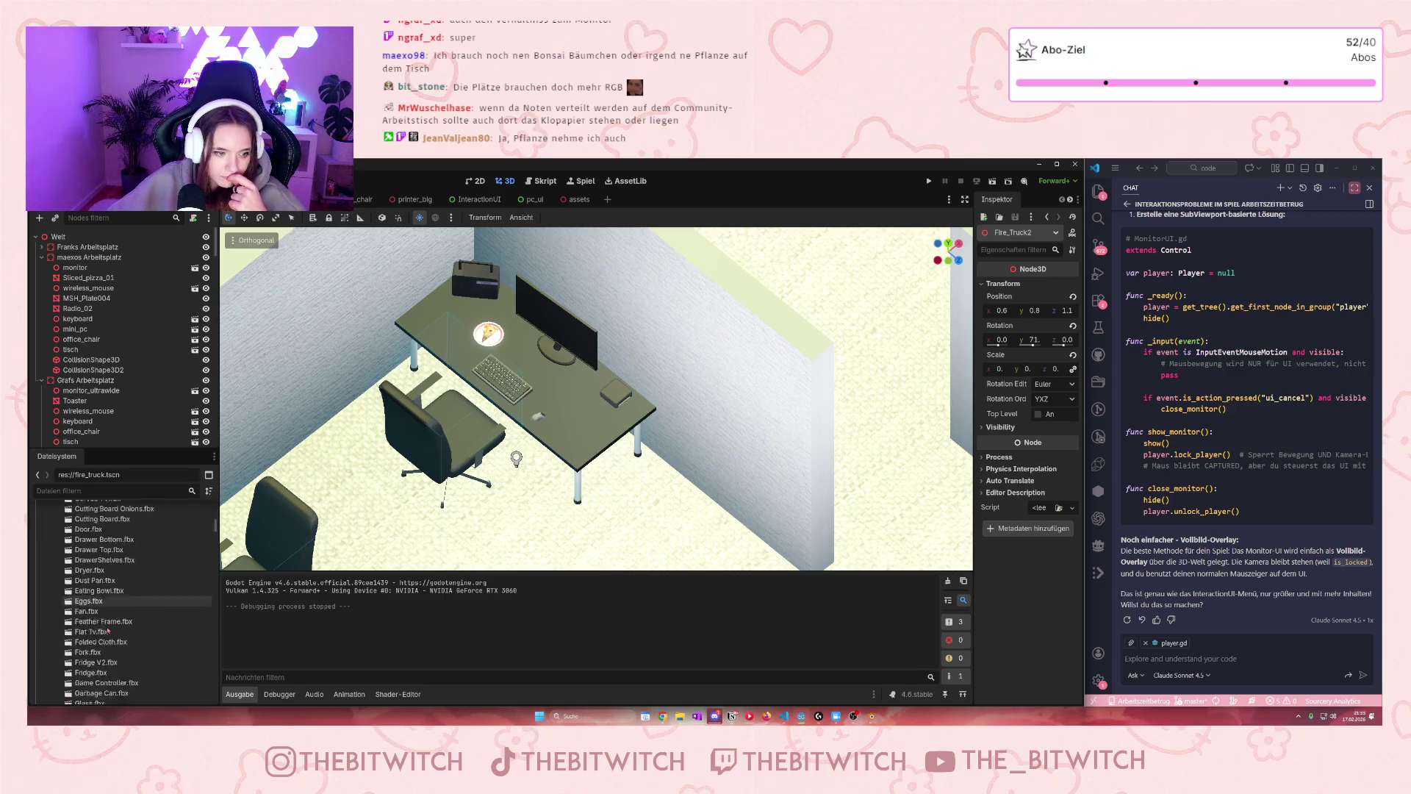
pyautogui.scroll(5, 81, 600)
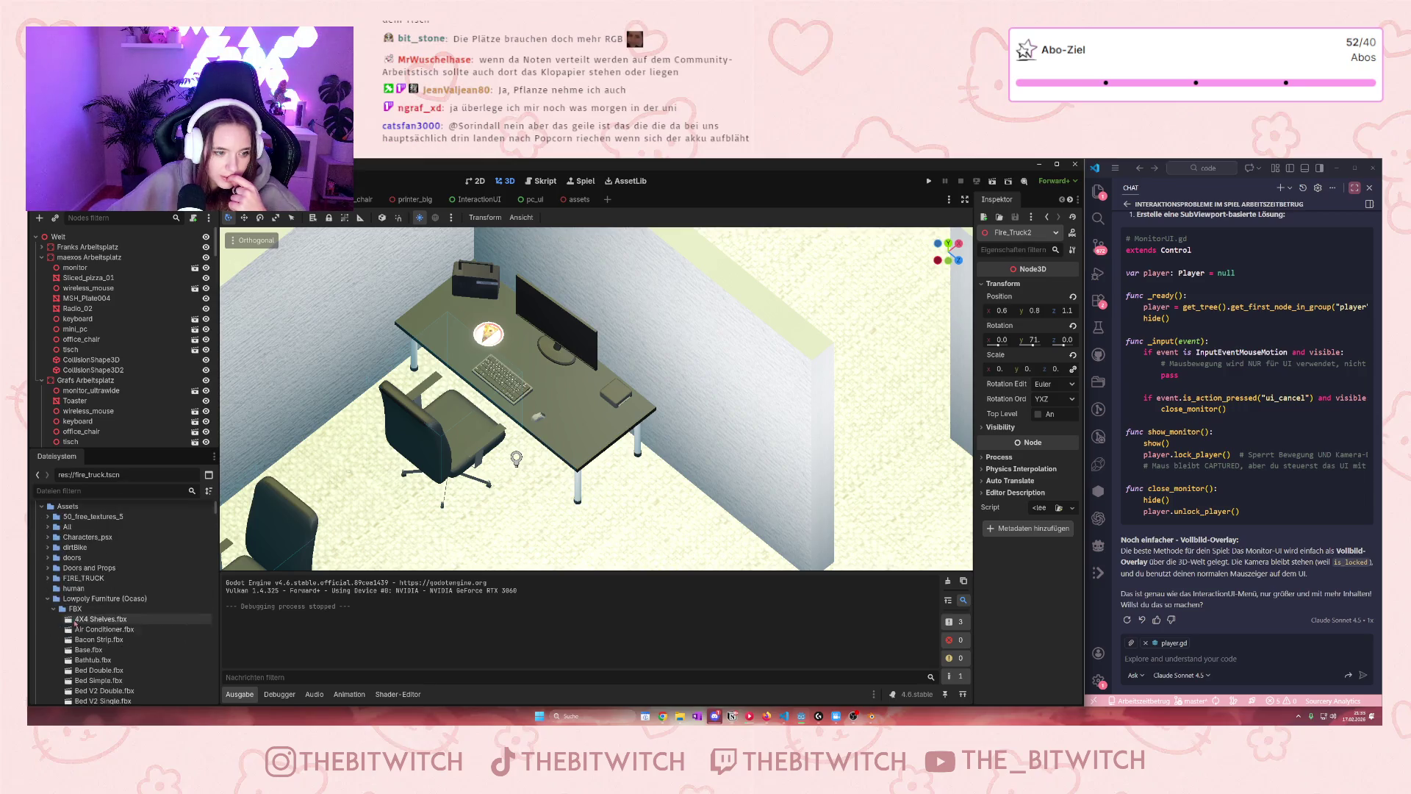
pyautogui.click(47, 598)
# Browse the OFFICE asset folder's contents, then collapse its computers and desks subfolders
pyautogui.click(48, 608)
pyautogui.scroll(-2, 95, 617)
pyautogui.scroll(-15, 95, 617)
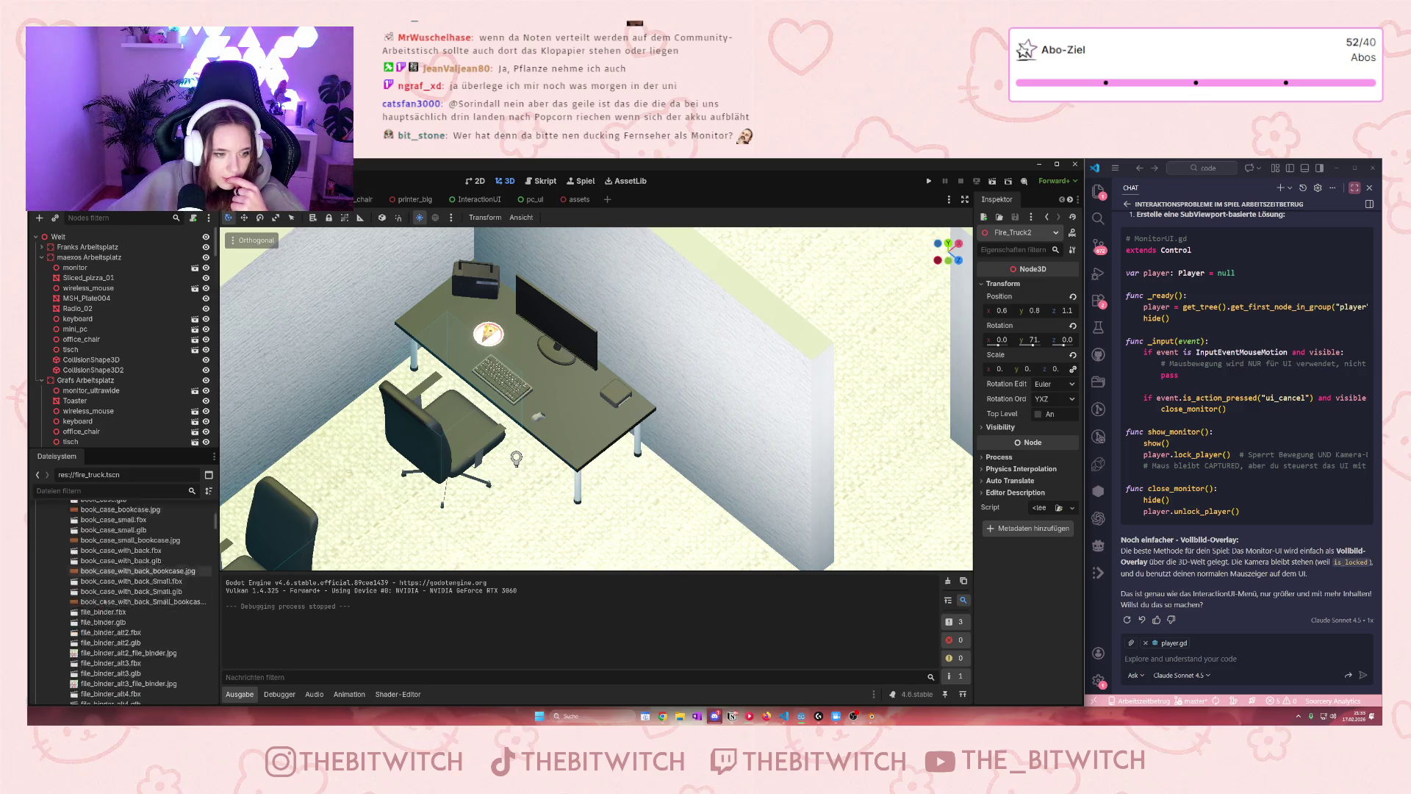
pyautogui.scroll(-10, 96, 598)
pyautogui.scroll(-10, 83, 599)
pyautogui.scroll(-10, 90, 620)
pyautogui.scroll(5, 91, 618)
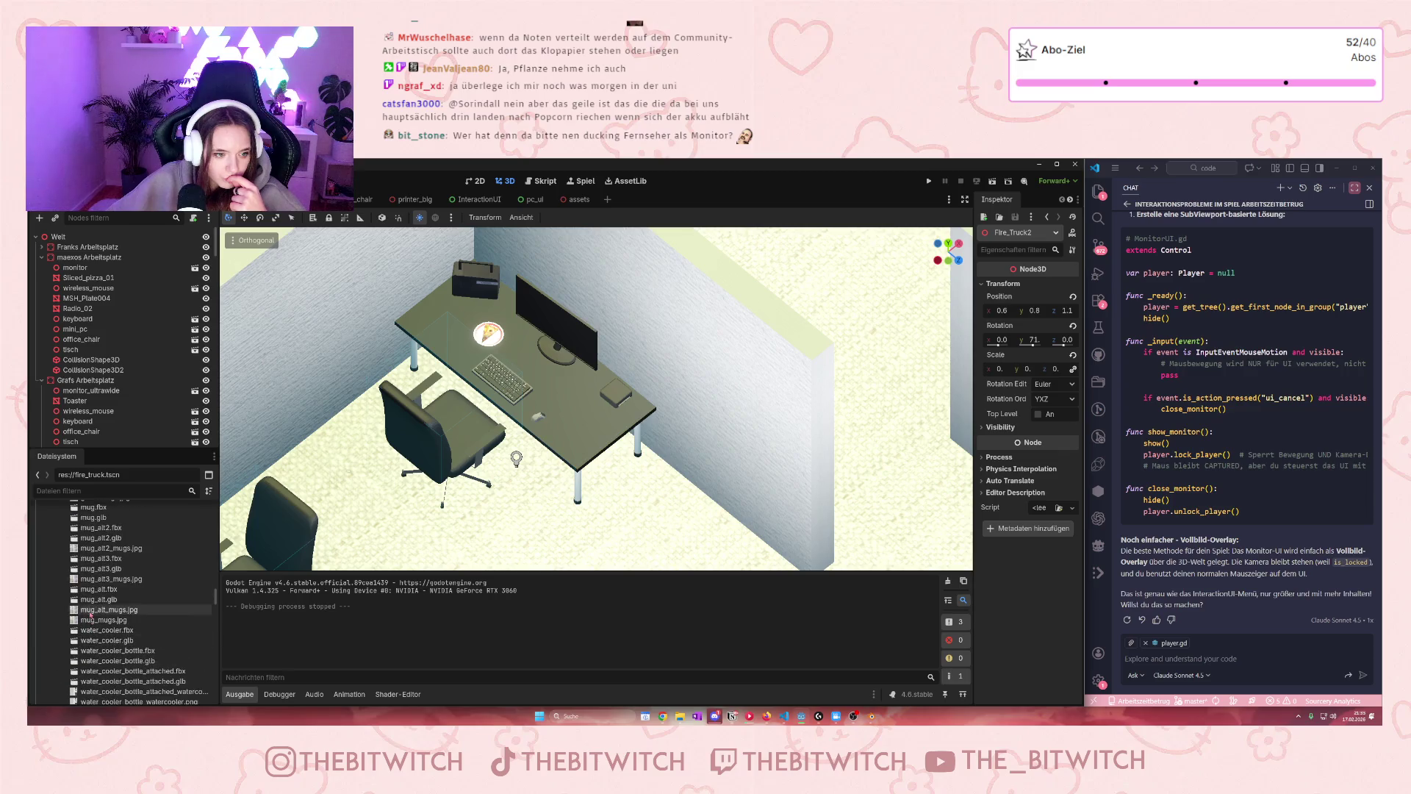
pyautogui.scroll(-10, 87, 615)
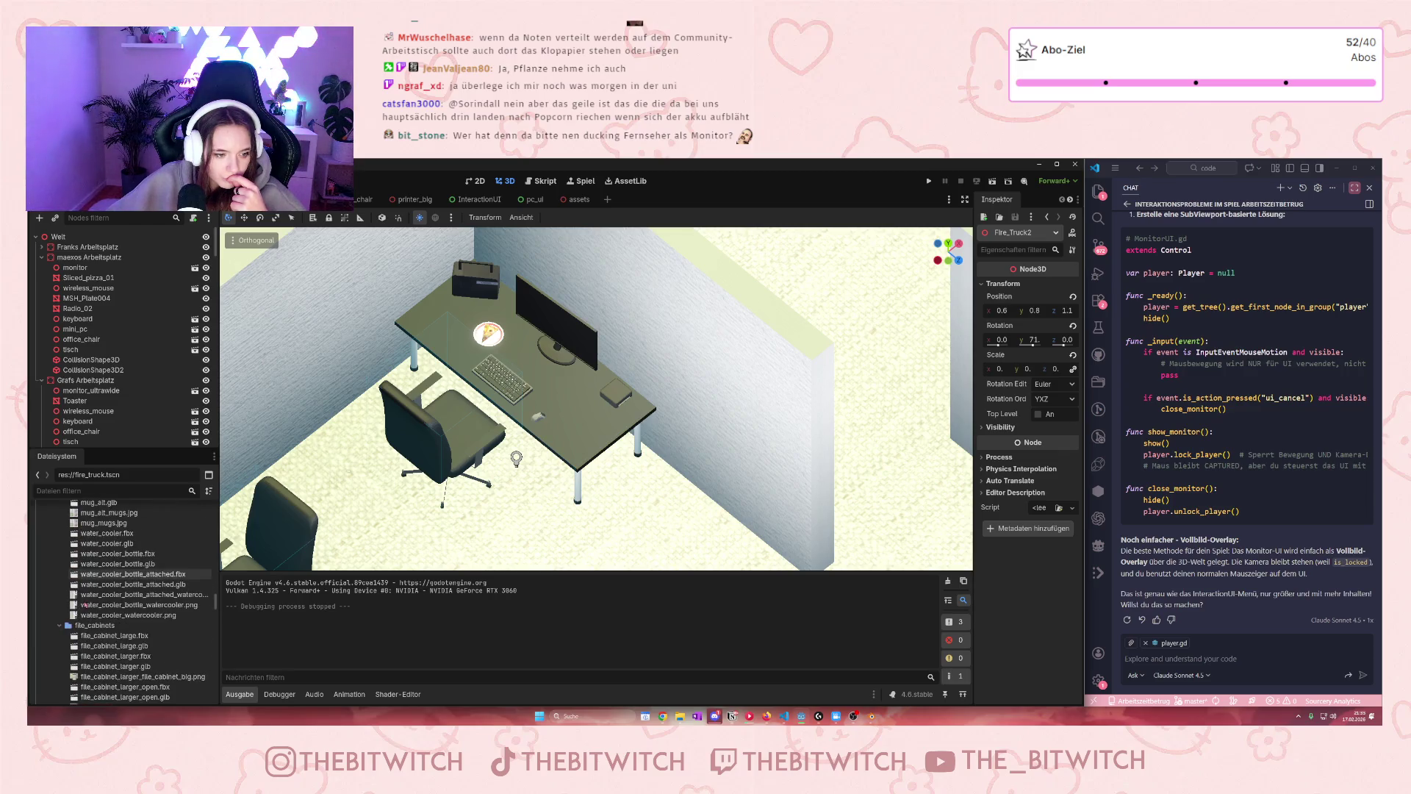
pyautogui.scroll(-5, 87, 621)
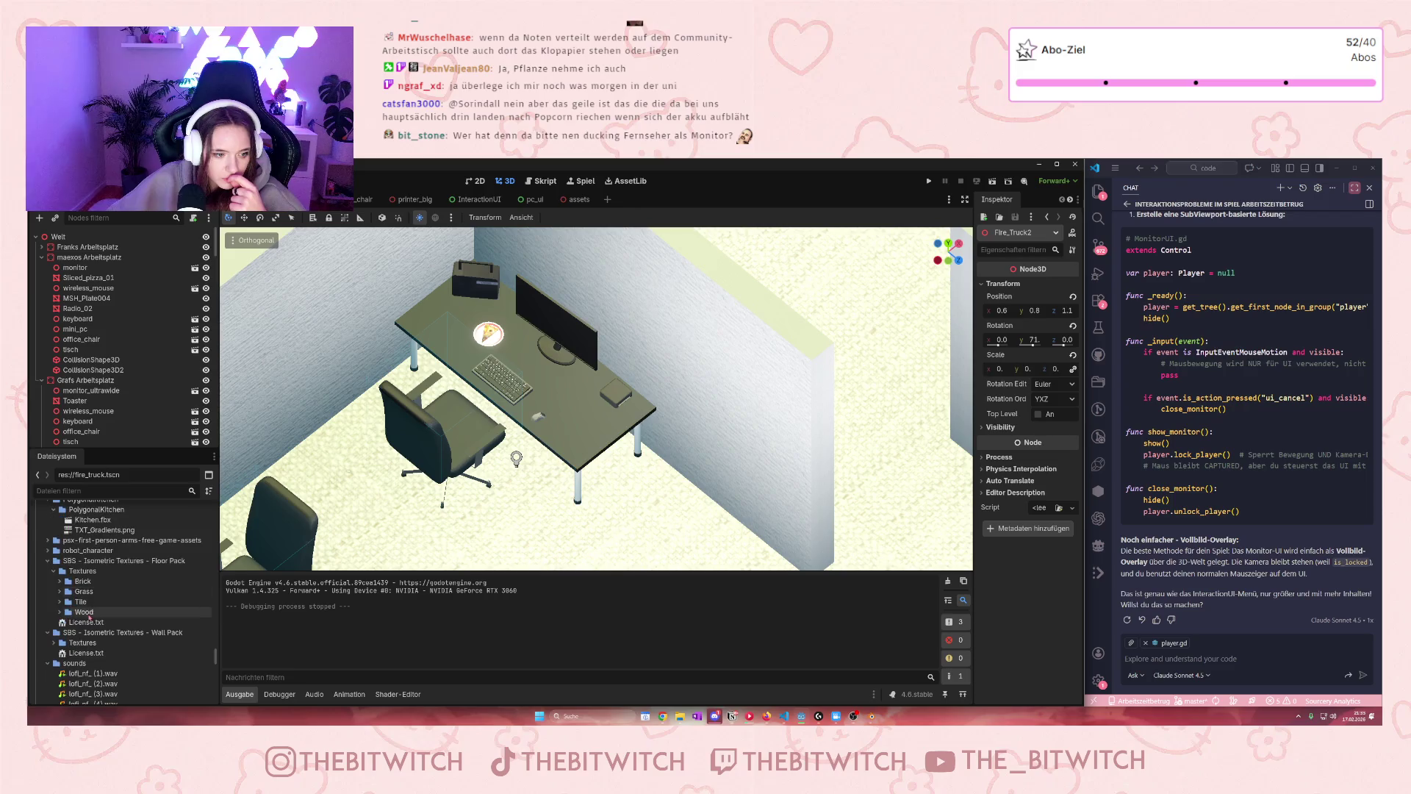
pyautogui.scroll(10, 81, 588)
pyautogui.scroll(10, 66, 581)
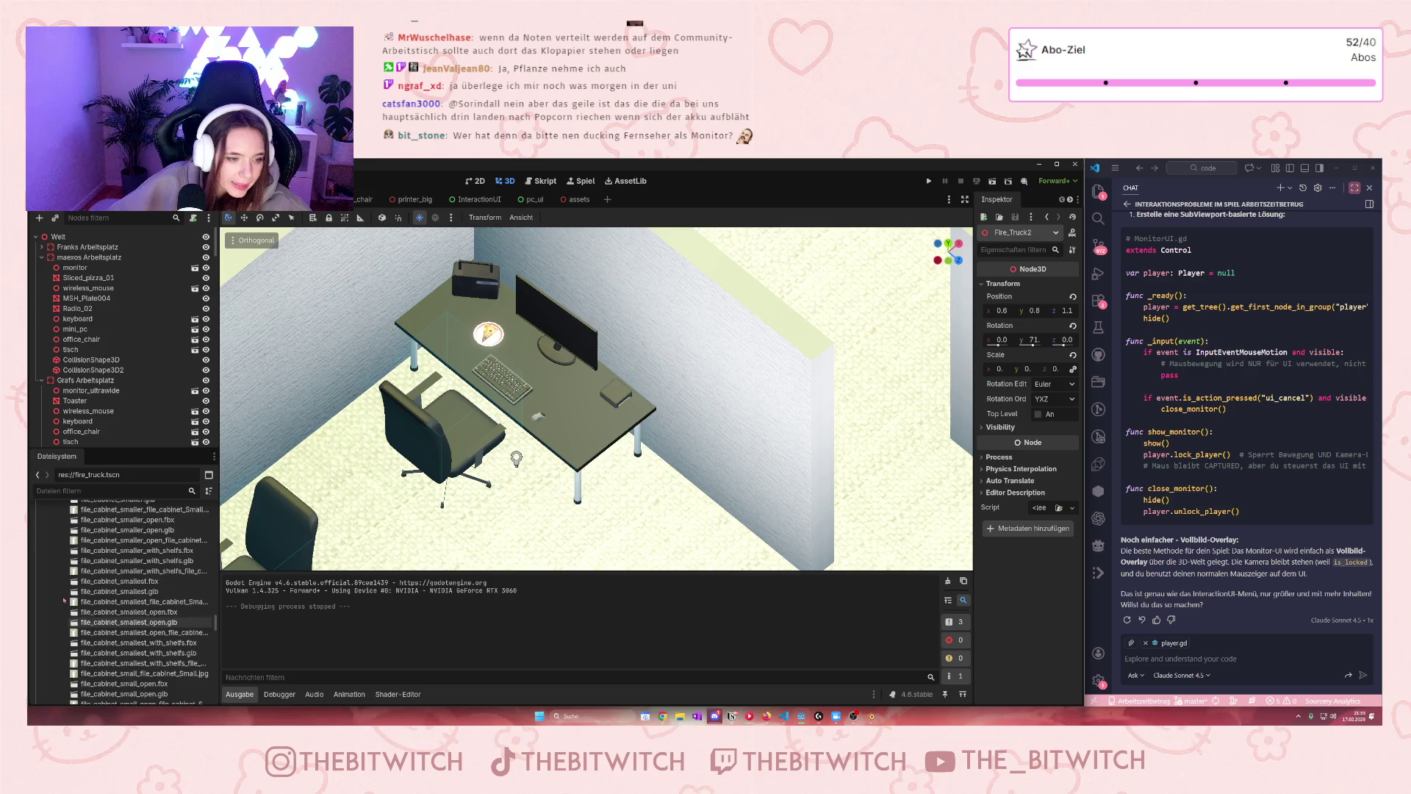
pyautogui.scroll(5, 71, 597)
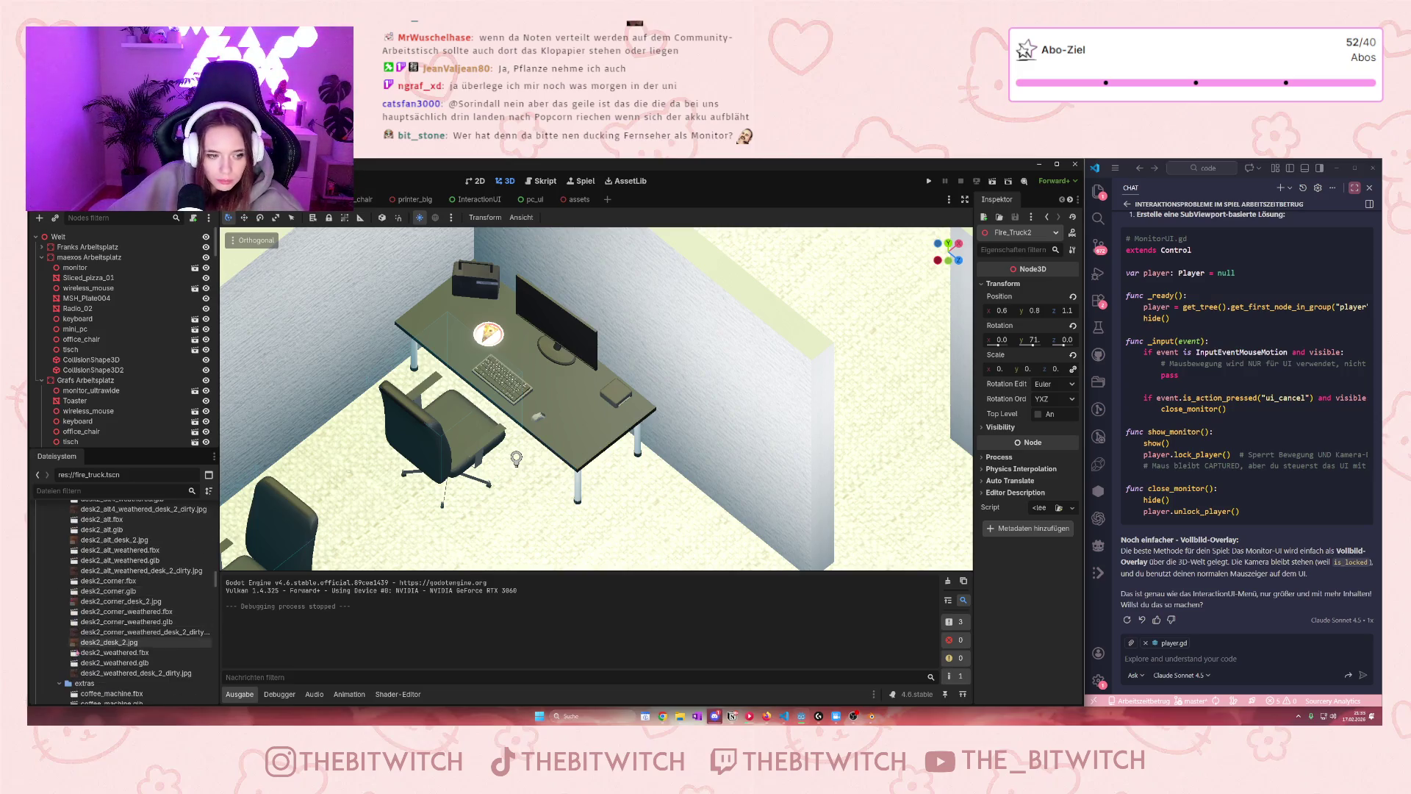
pyautogui.scroll(-4, 70, 621)
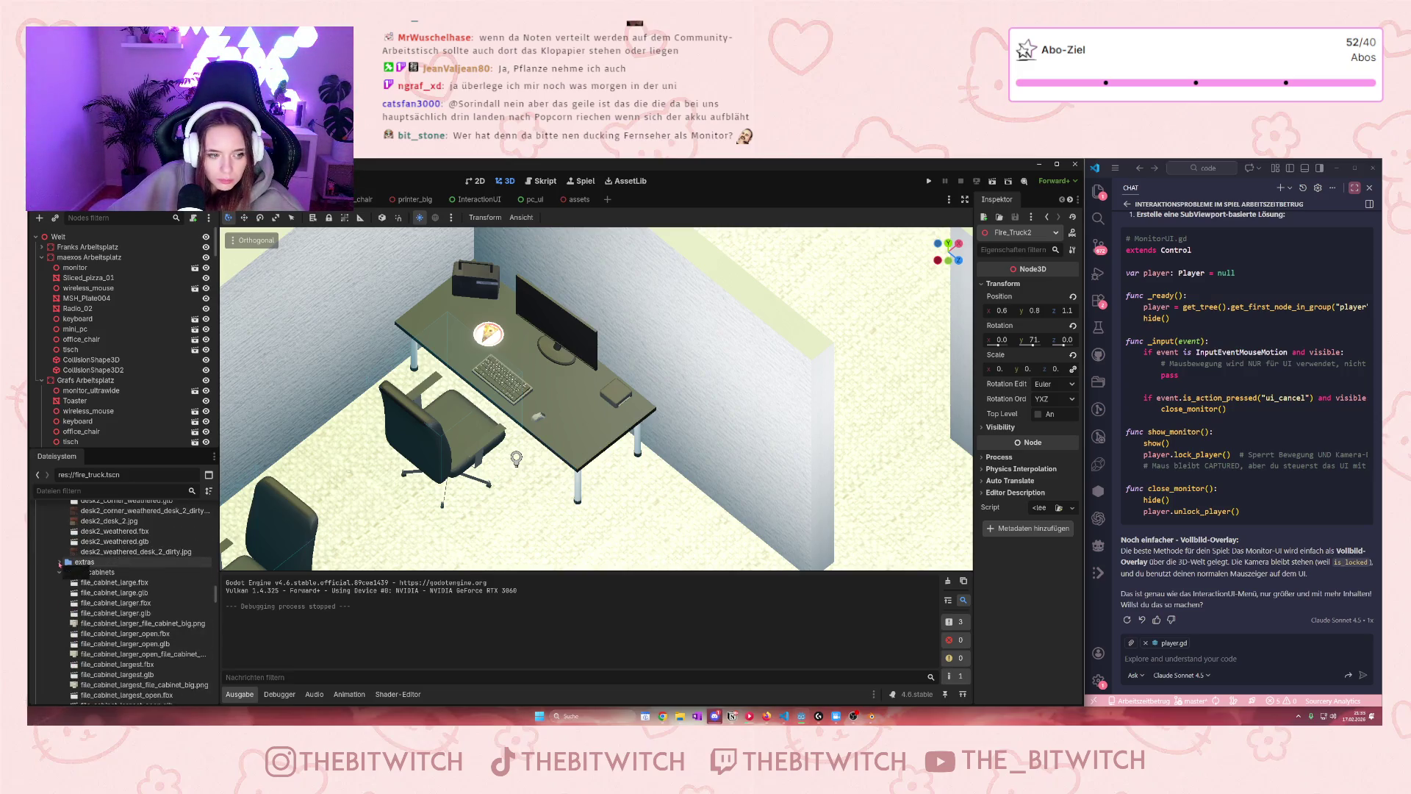
pyautogui.scroll(5, 60, 588)
pyautogui.scroll(5, 57, 591)
pyautogui.scroll(3, 64, 645)
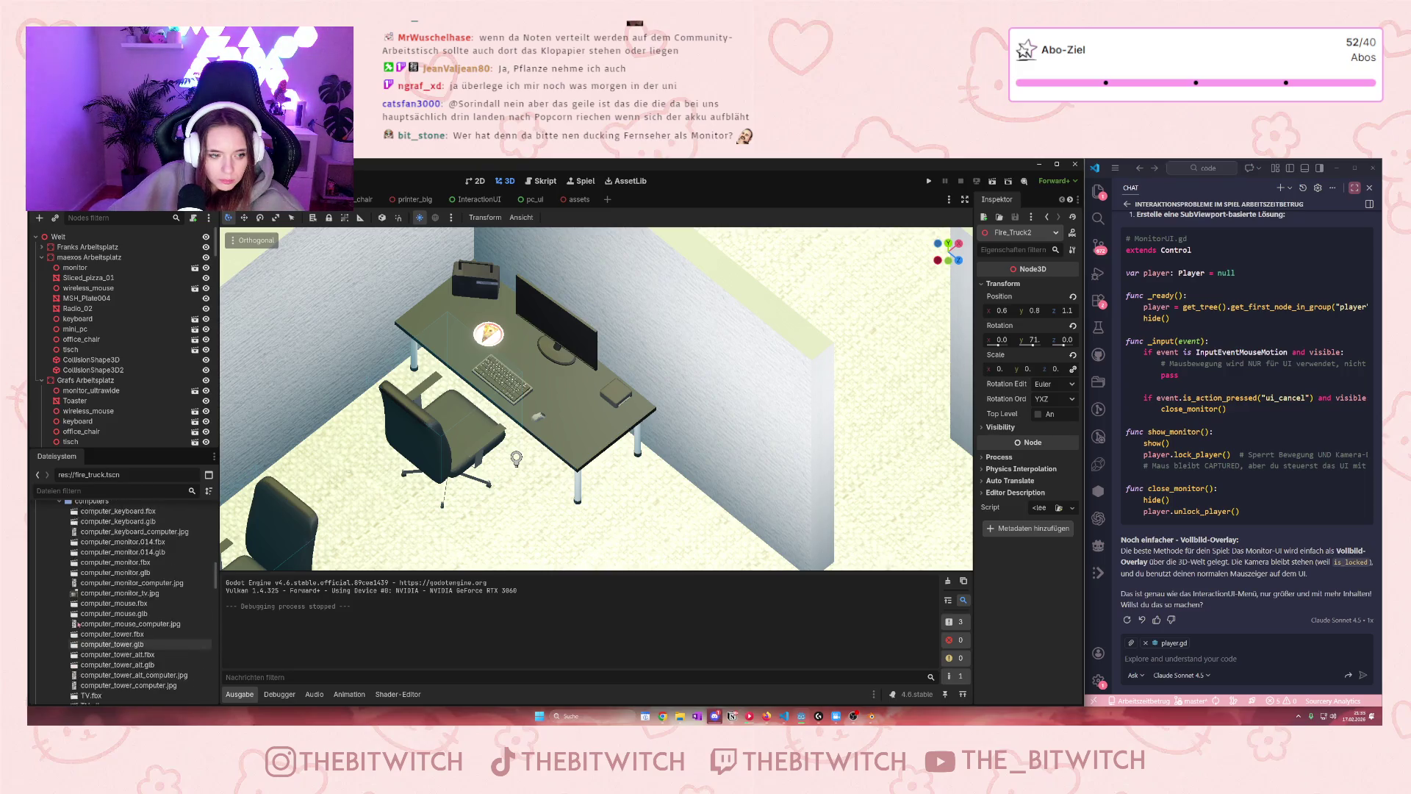
pyautogui.click(63, 600)
pyautogui.scroll(15, 64, 601)
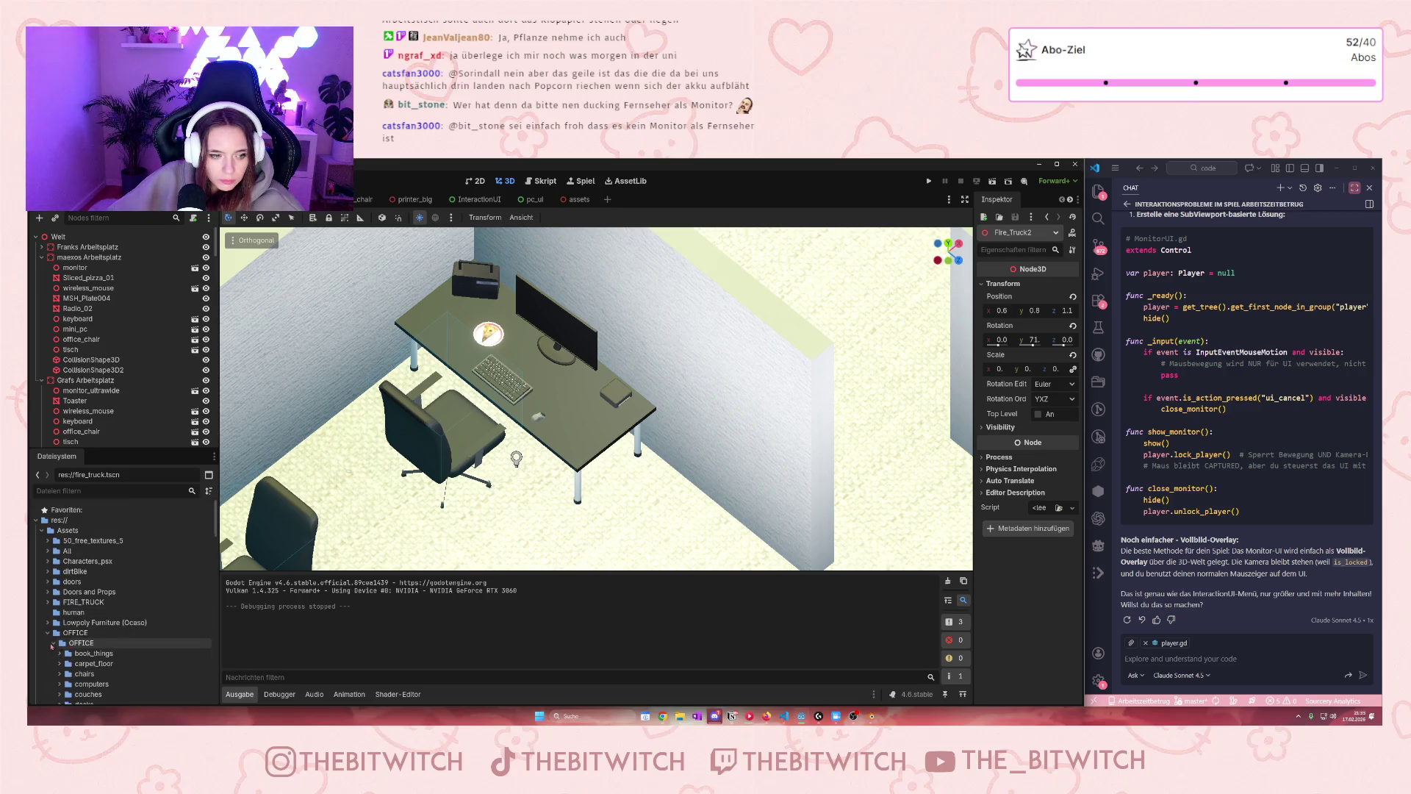
# Open the office ass folder and drop PlantPot.fbx into the office scene
pyautogui.click(48, 654)
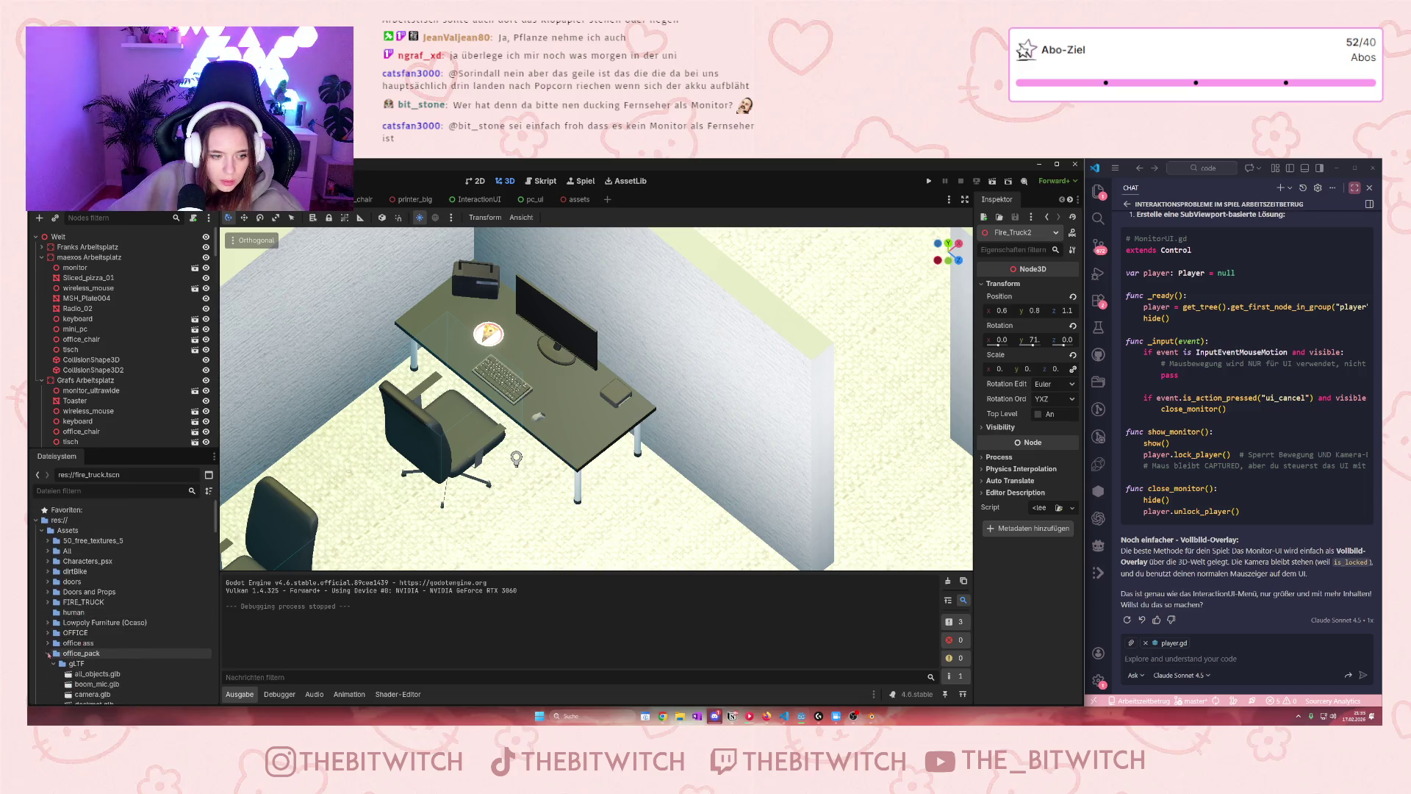
pyautogui.scroll(-10, 64, 653)
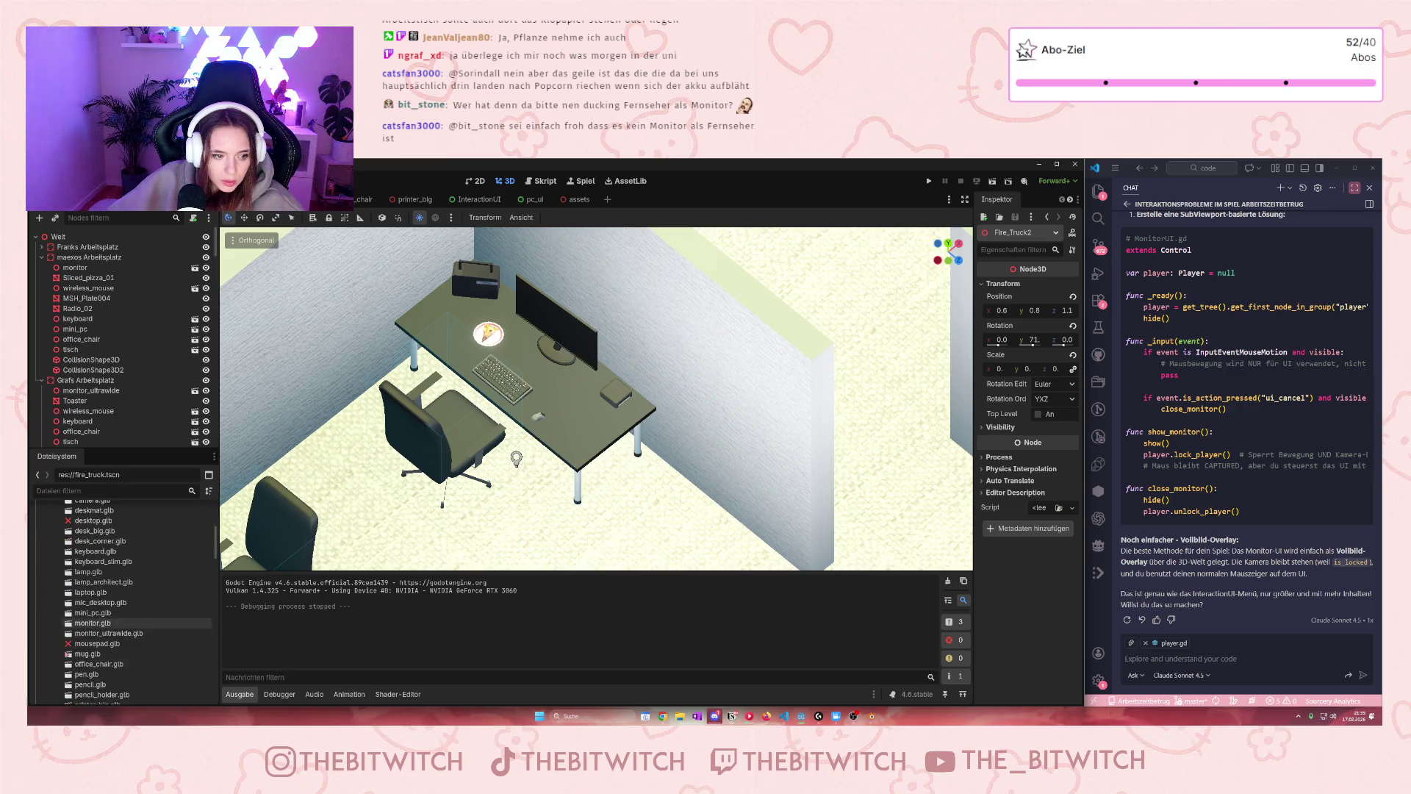
pyautogui.scroll(5, 64, 654)
pyautogui.click(47, 652)
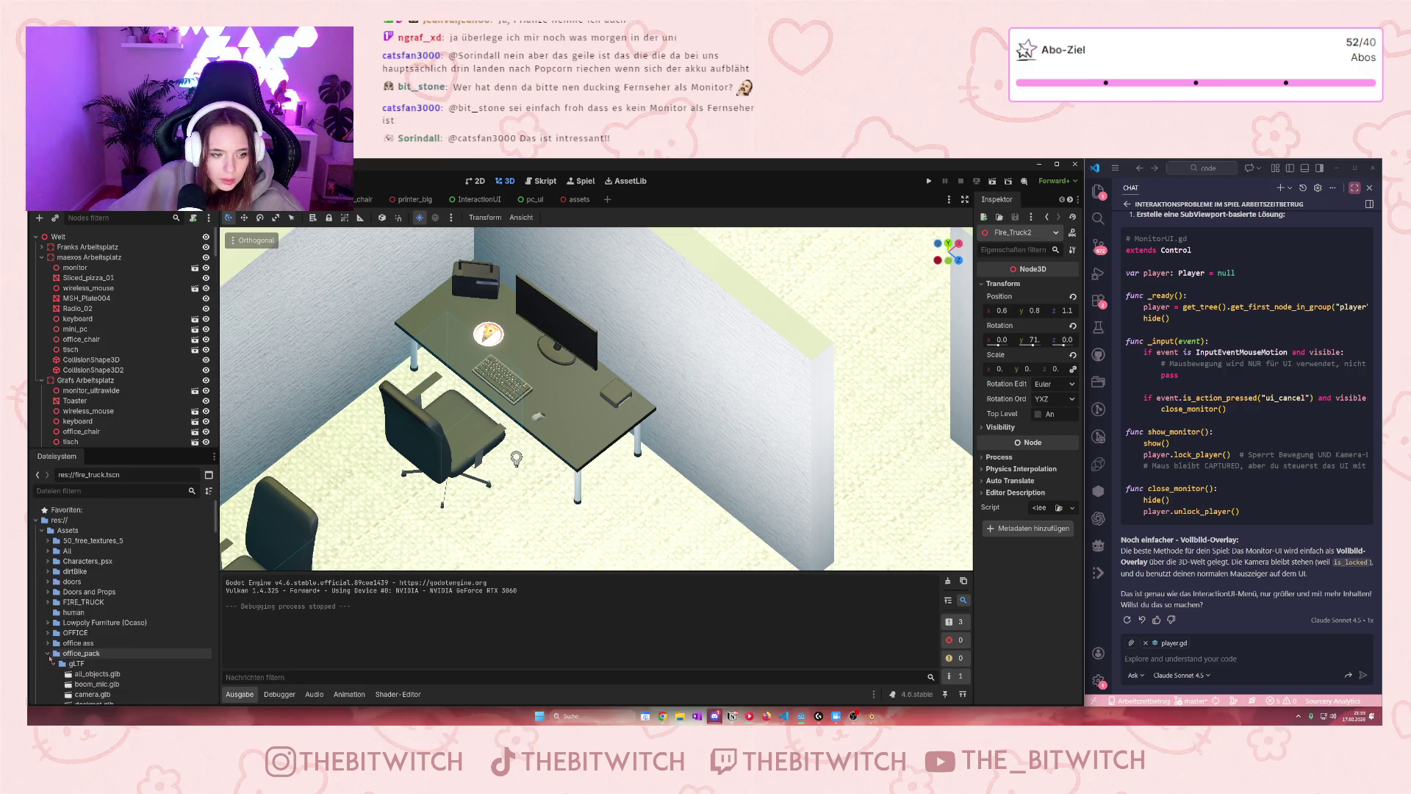
pyautogui.click(47, 642)
pyautogui.scroll(-2, 74, 650)
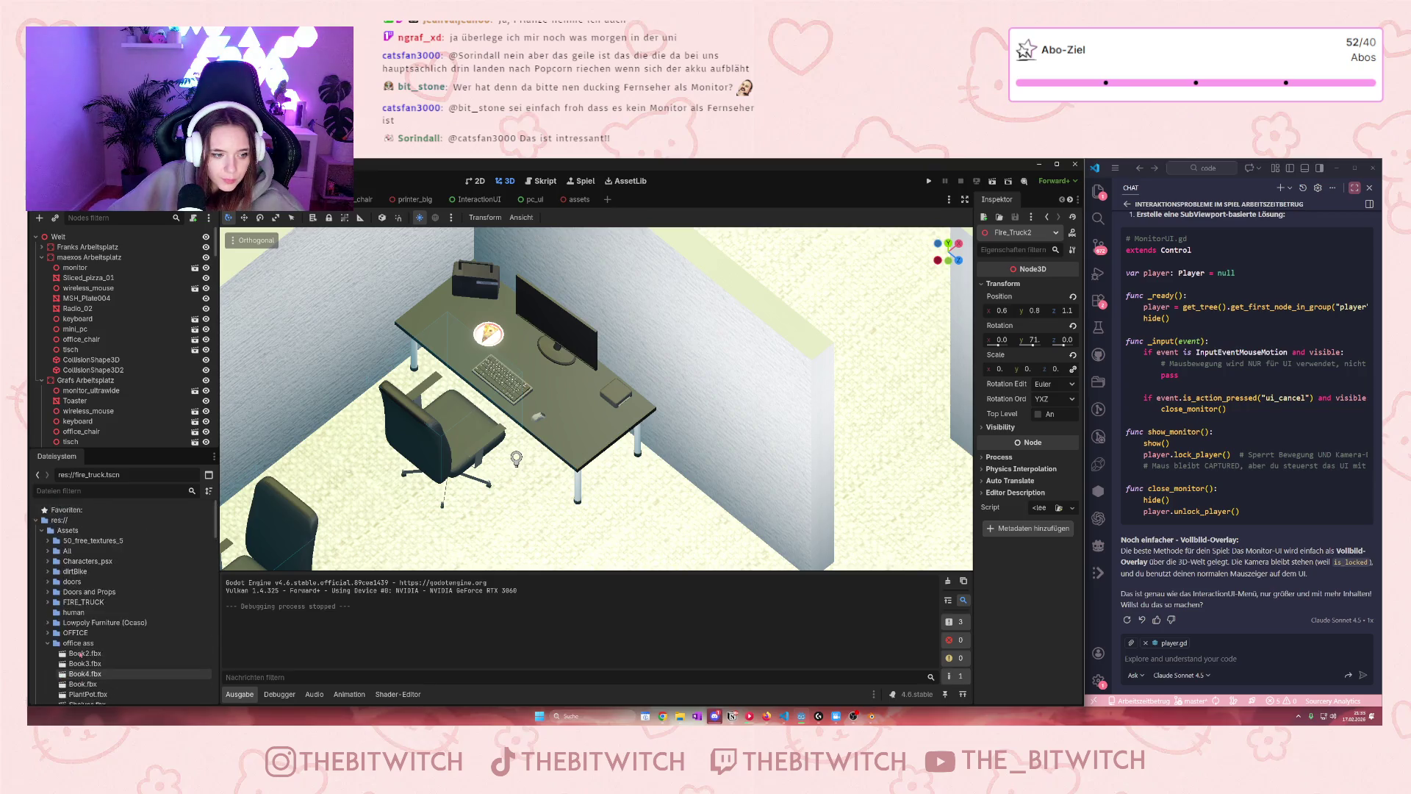
pyautogui.moveTo(84, 645)
pyautogui.mouseDown()
pyautogui.moveTo(162, 602)
pyautogui.moveTo(294, 485)
pyautogui.moveTo(451, 438)
pyautogui.mouseUp()
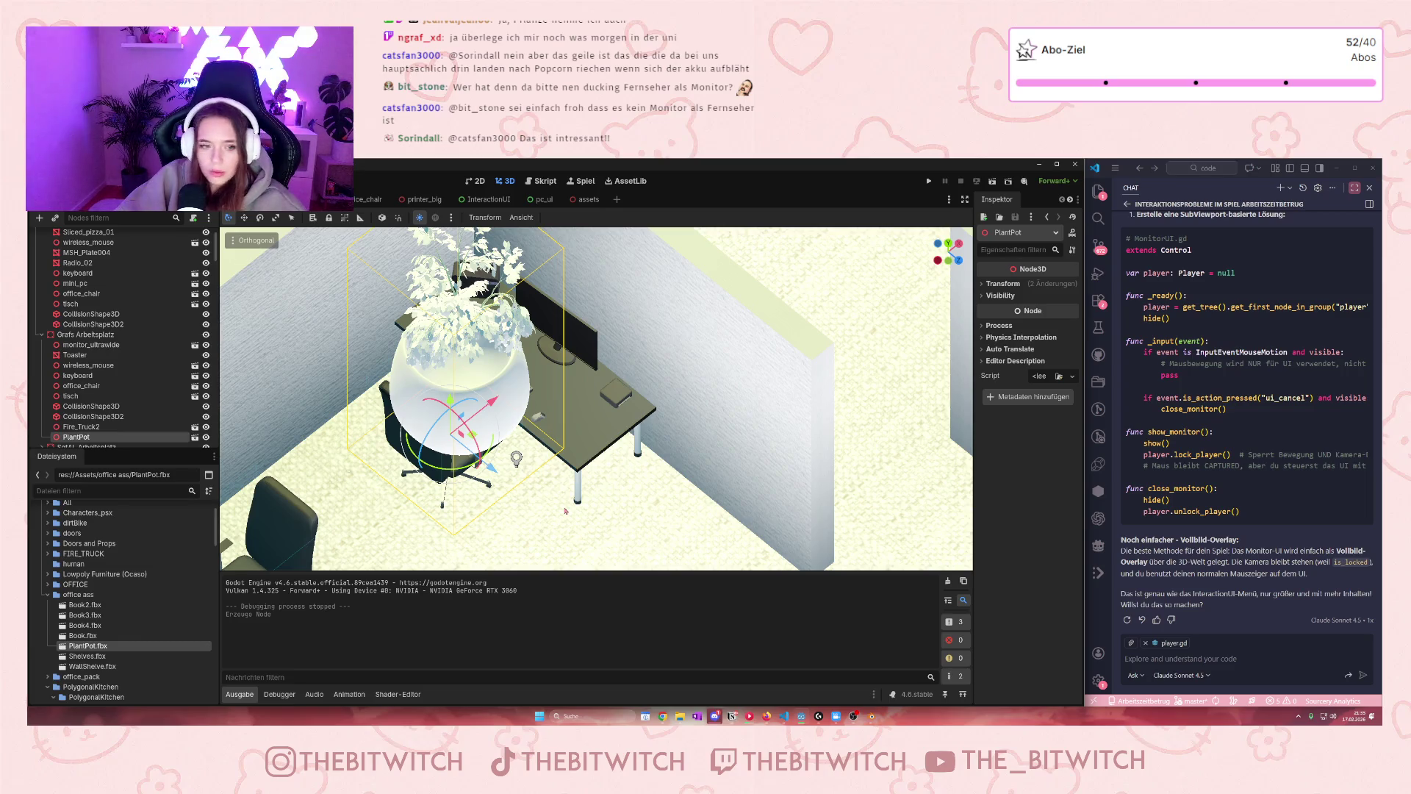
# Delete the oversized PlantPot node, then collapse office ass and open the OFFICE folder
pyautogui.press('Delete')
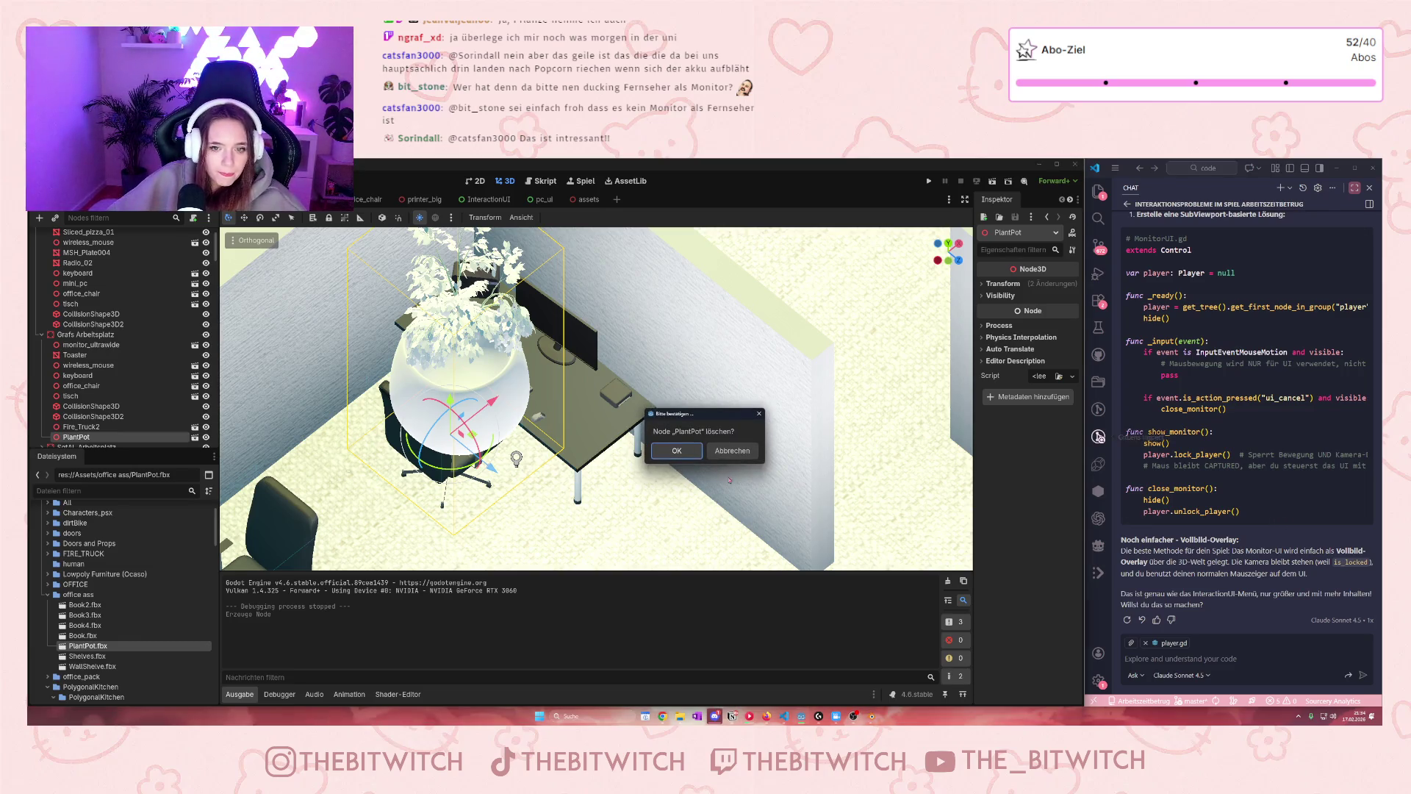
pyautogui.click(676, 450)
pyautogui.click(48, 594)
pyautogui.click(52, 585)
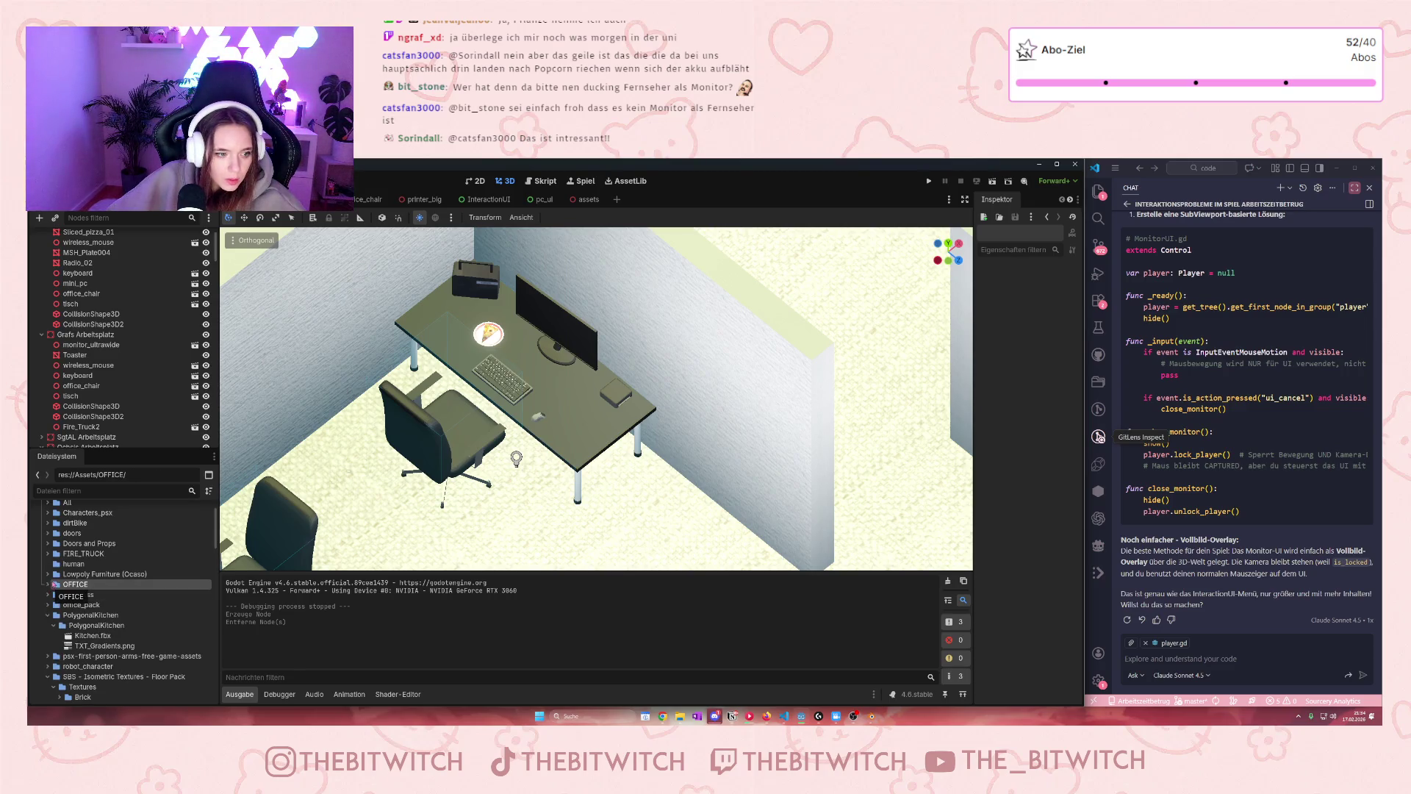
pyautogui.scroll(2, 70, 564)
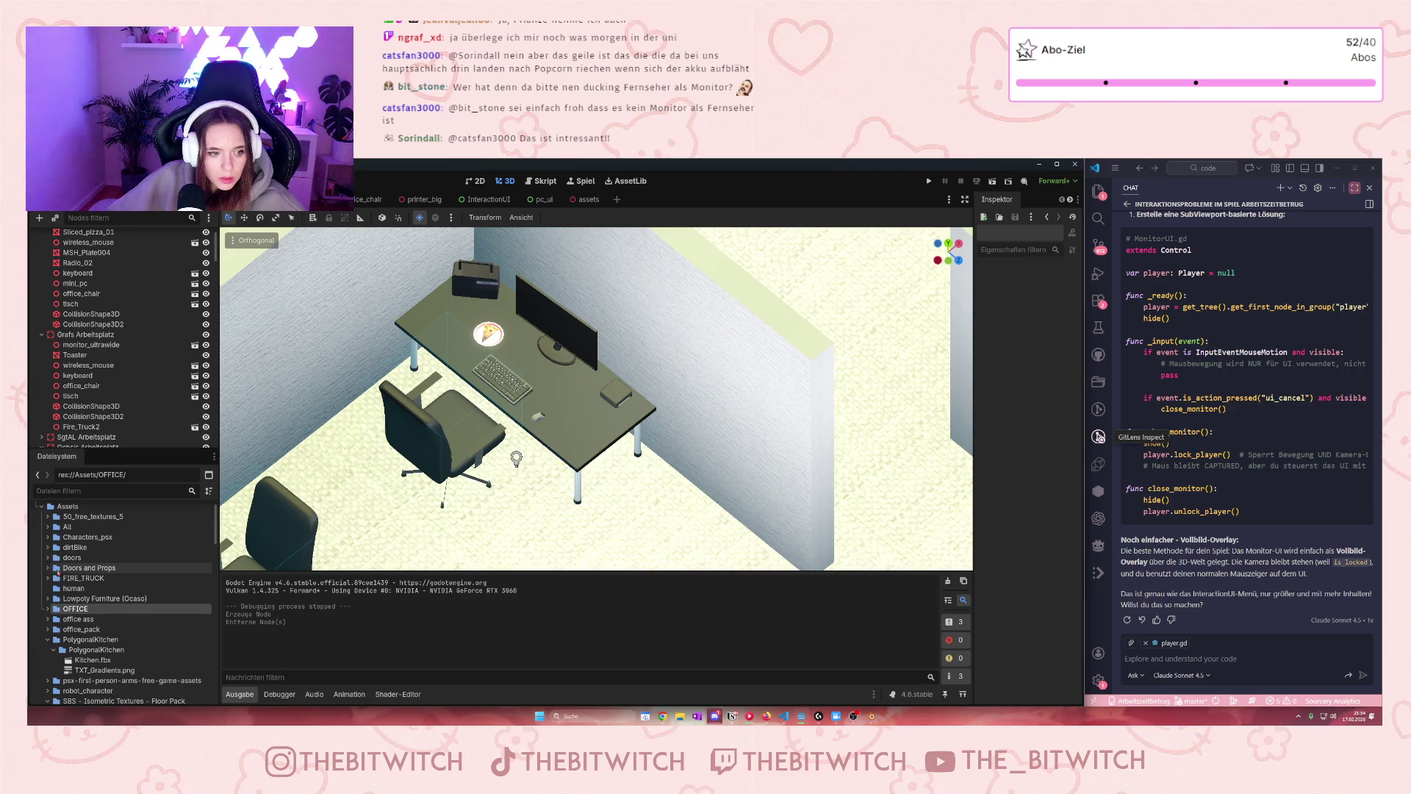
# Select the small Plants_04 potted plant in the assets scene, then return to the office scene
pyautogui.click(581, 199)
pyautogui.scroll(-3, 936, 312)
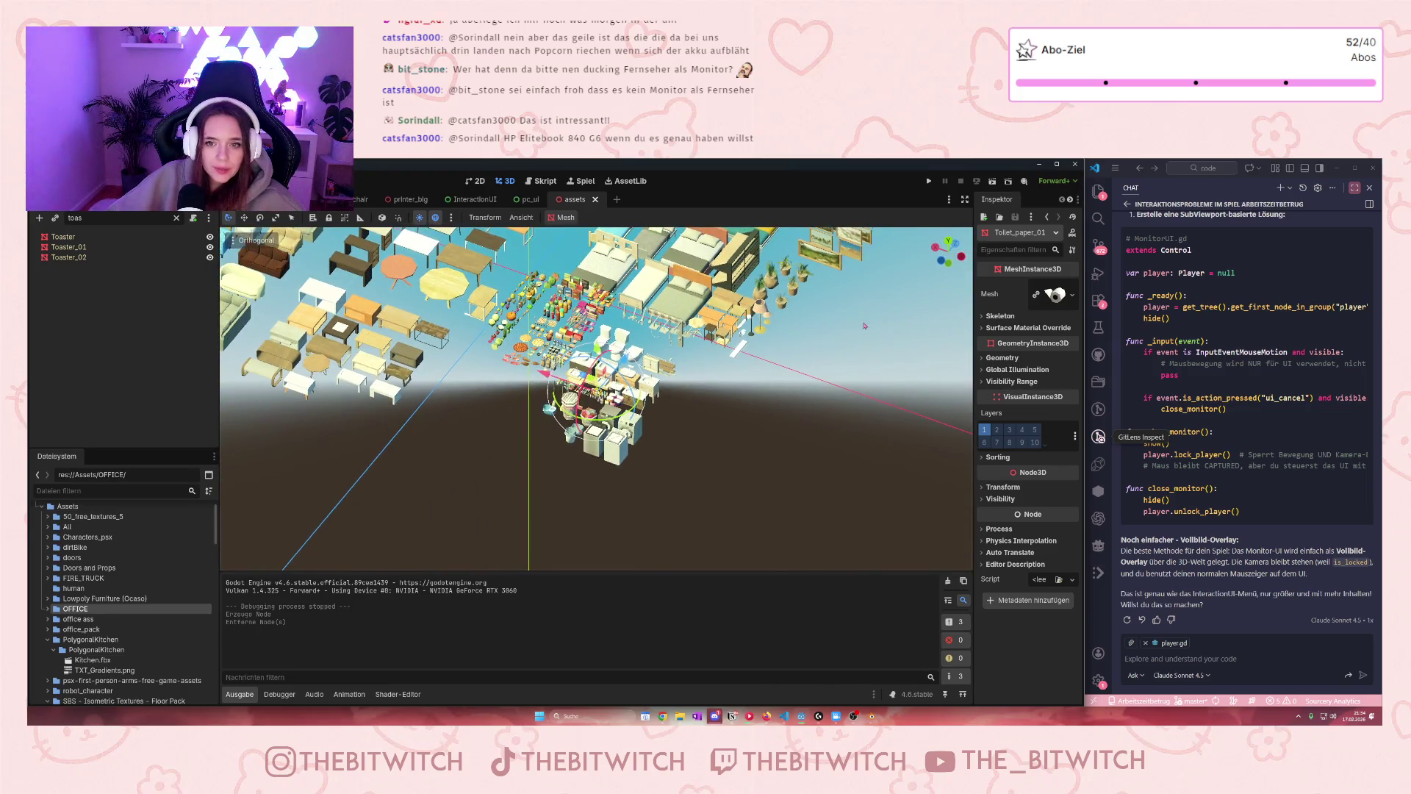
pyautogui.scroll(5, 936, 312)
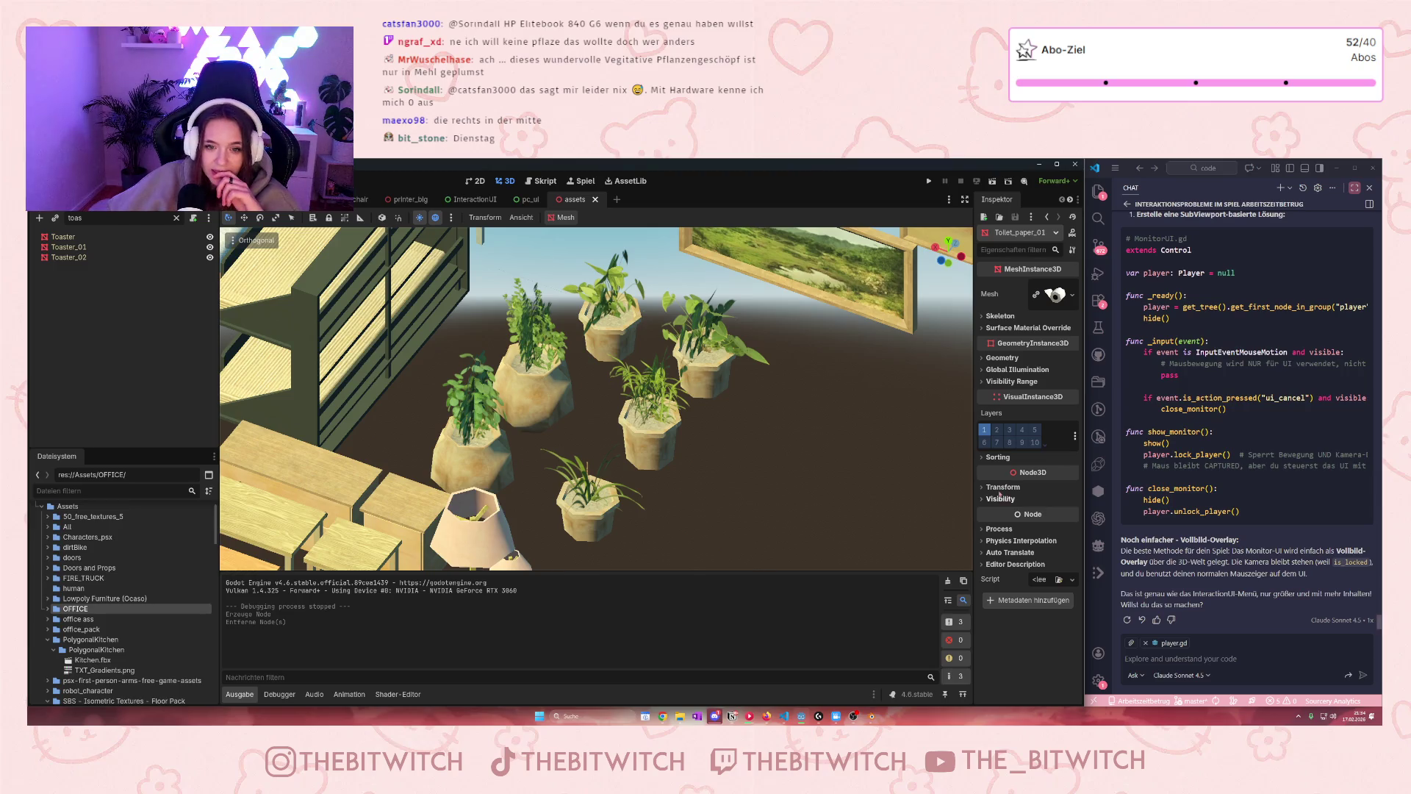
pyautogui.click(641, 443)
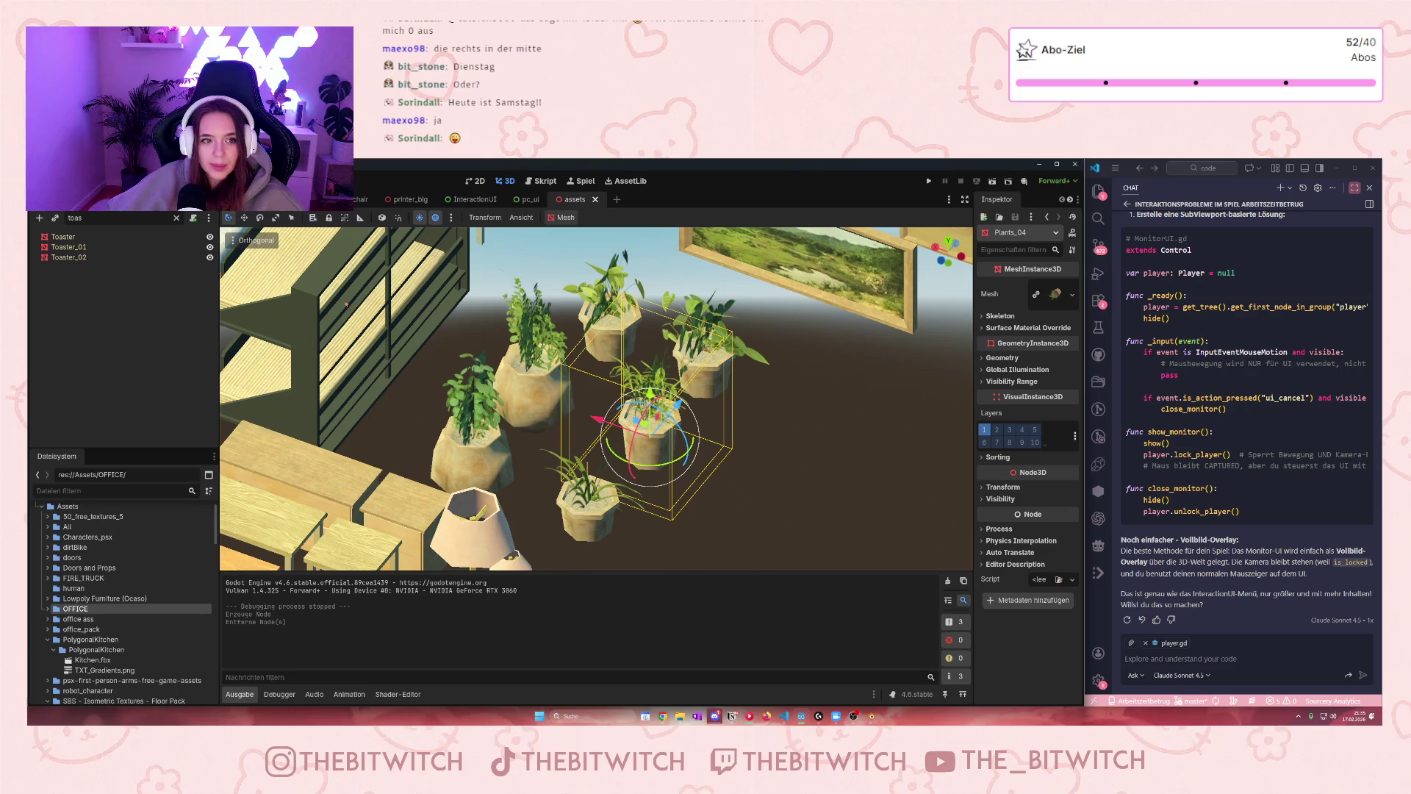
pyautogui.hotkey('ctrl', 'Tab')
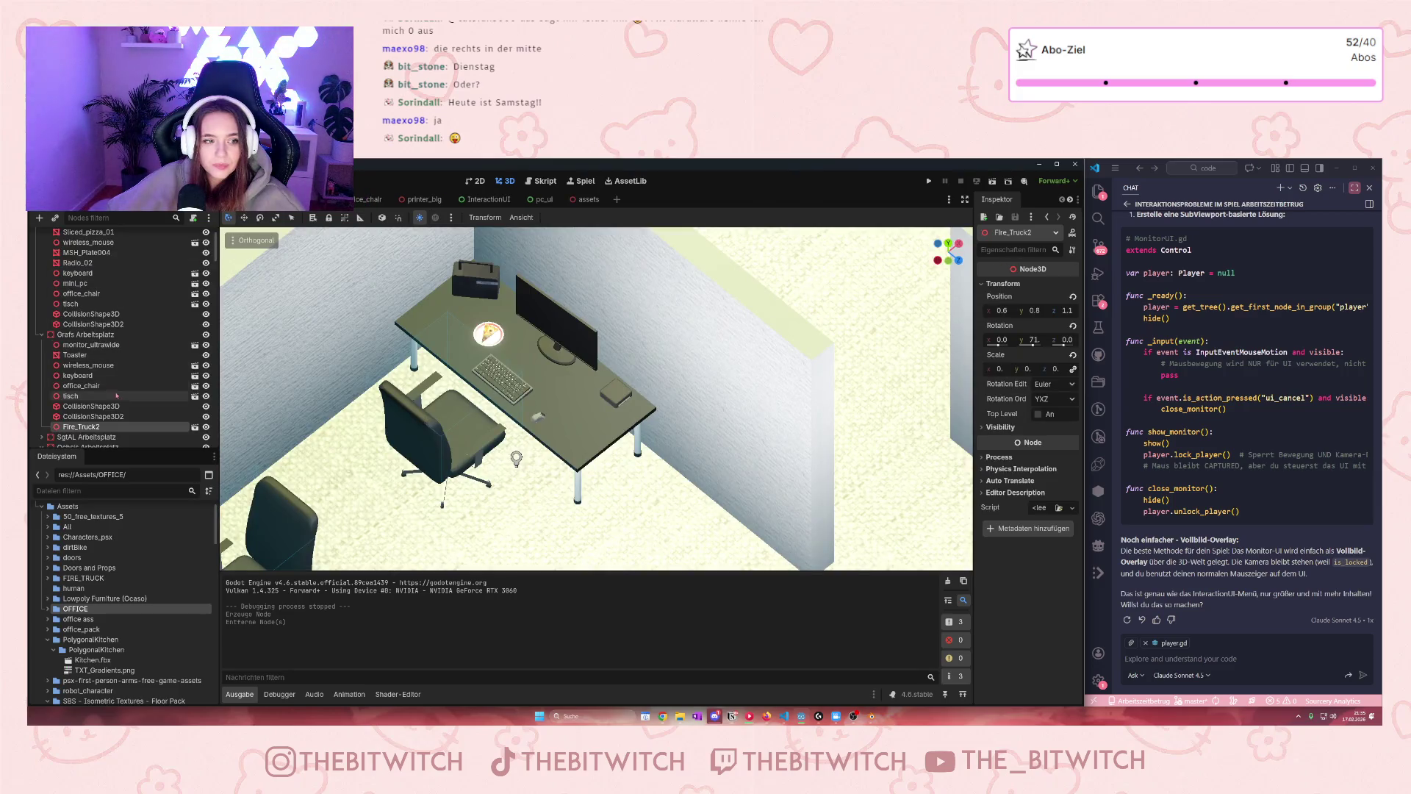
# Paste the copied Plants_04 plant as a child of wireless_mouse
pyautogui.scroll(3, 81, 352)
pyautogui.click(89, 288)
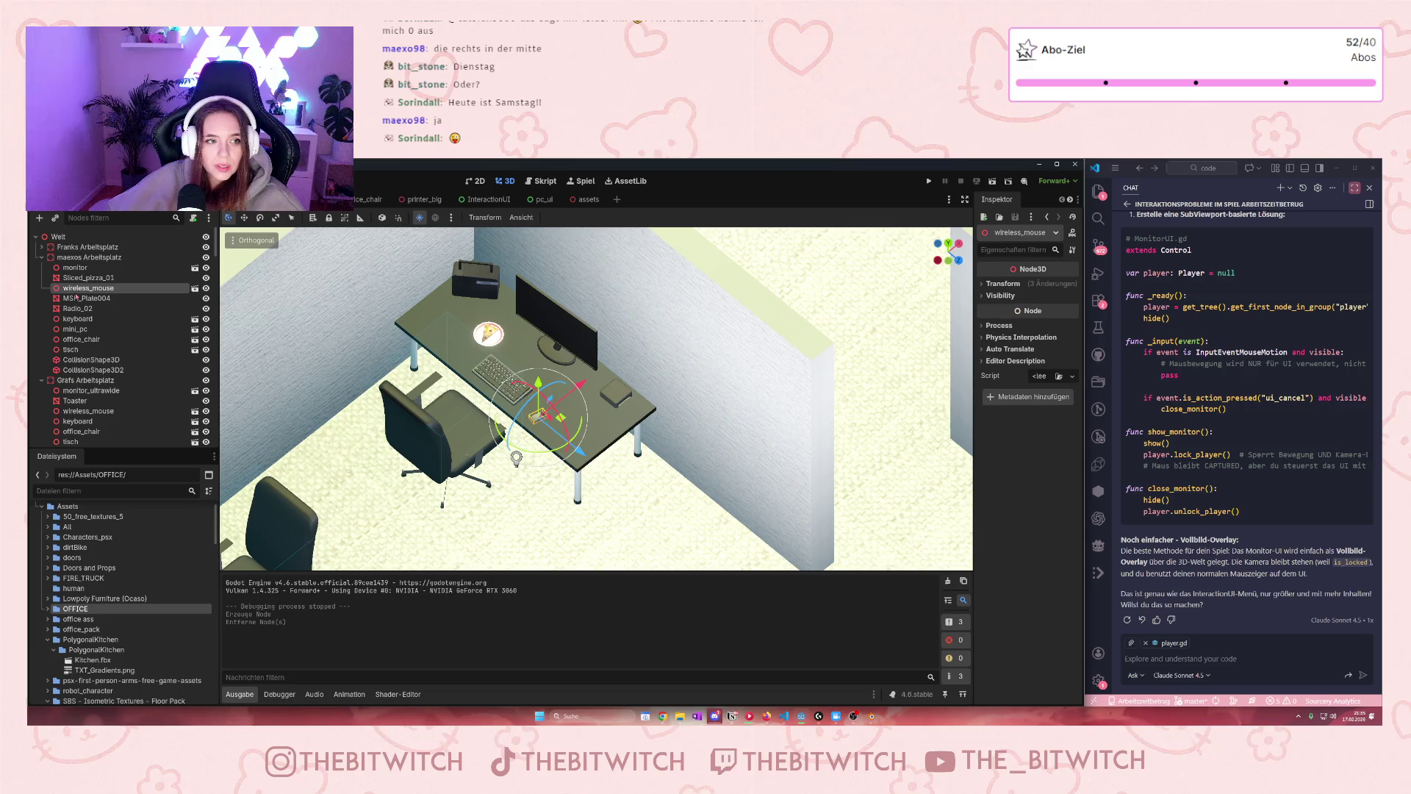
pyautogui.hotkey('ctrl', 'v')
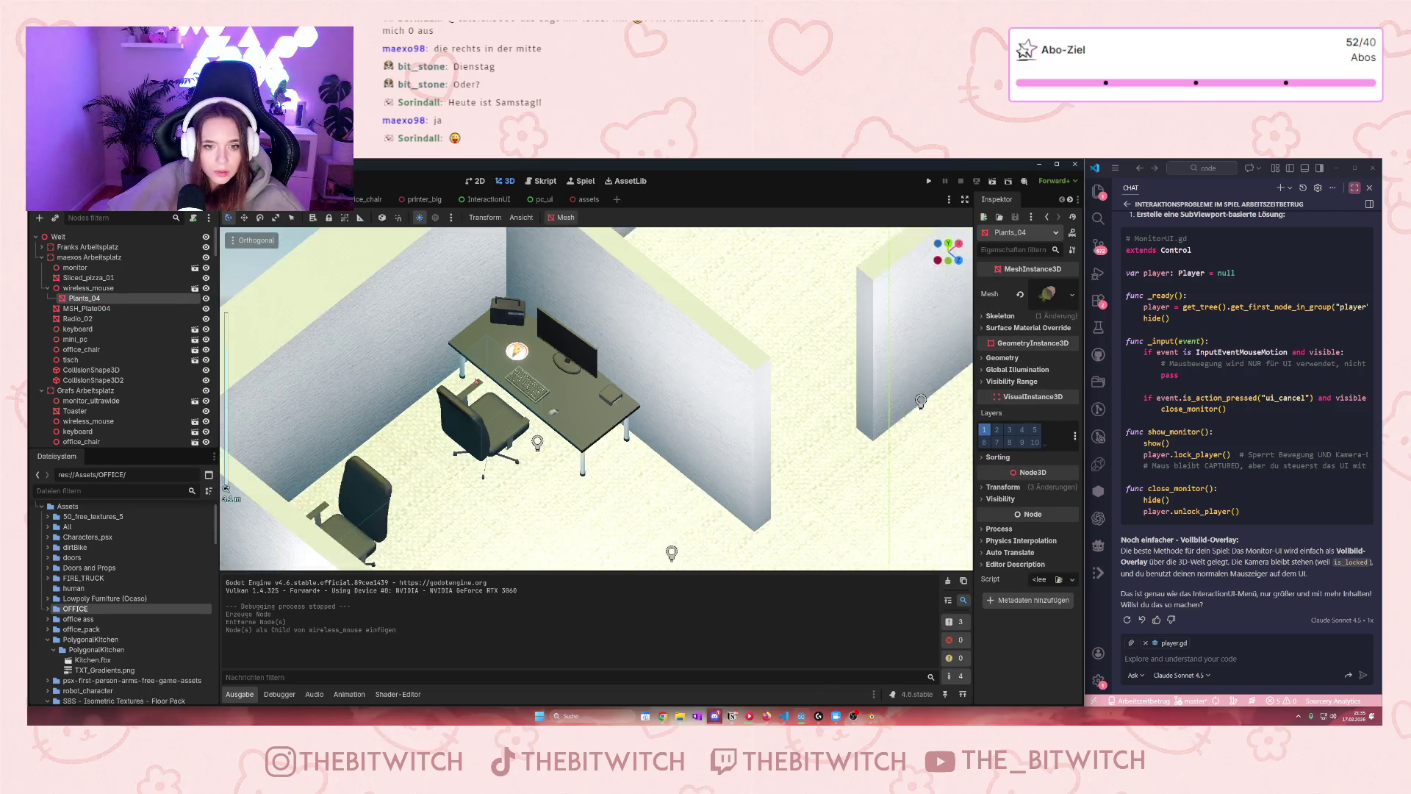
# Move the plant onto the desk beside the monitor and show its transform values
pyautogui.scroll(-5, 635, 441)
pyautogui.scroll(2, 635, 441)
pyautogui.moveTo(697, 263)
pyautogui.mouseDown()
pyautogui.moveTo(567, 364)
pyautogui.moveTo(614, 420)
pyautogui.mouseUp()
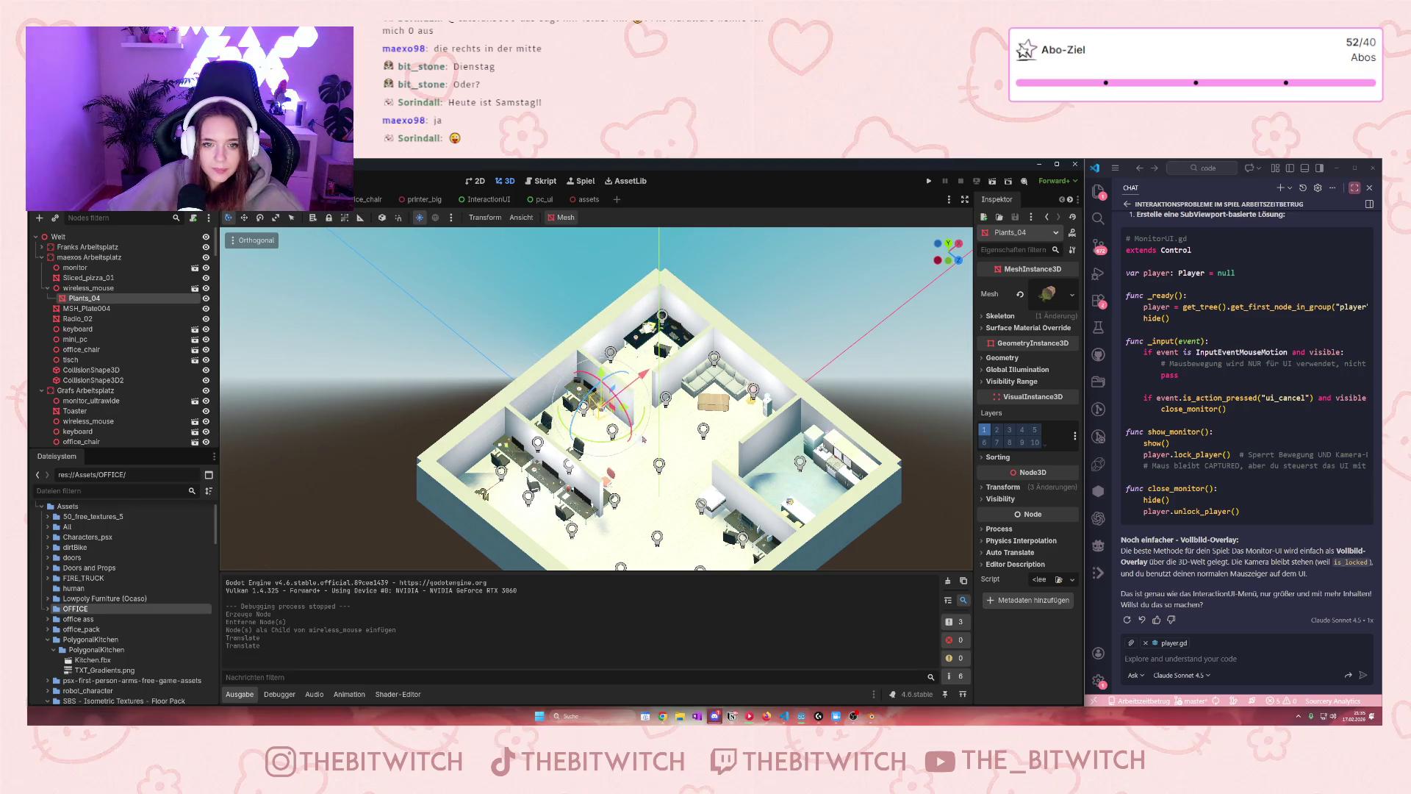
pyautogui.scroll(5, 625, 449)
pyautogui.moveTo(654, 481); pyautogui.dragTo(626, 454)
pyautogui.click(980, 488)
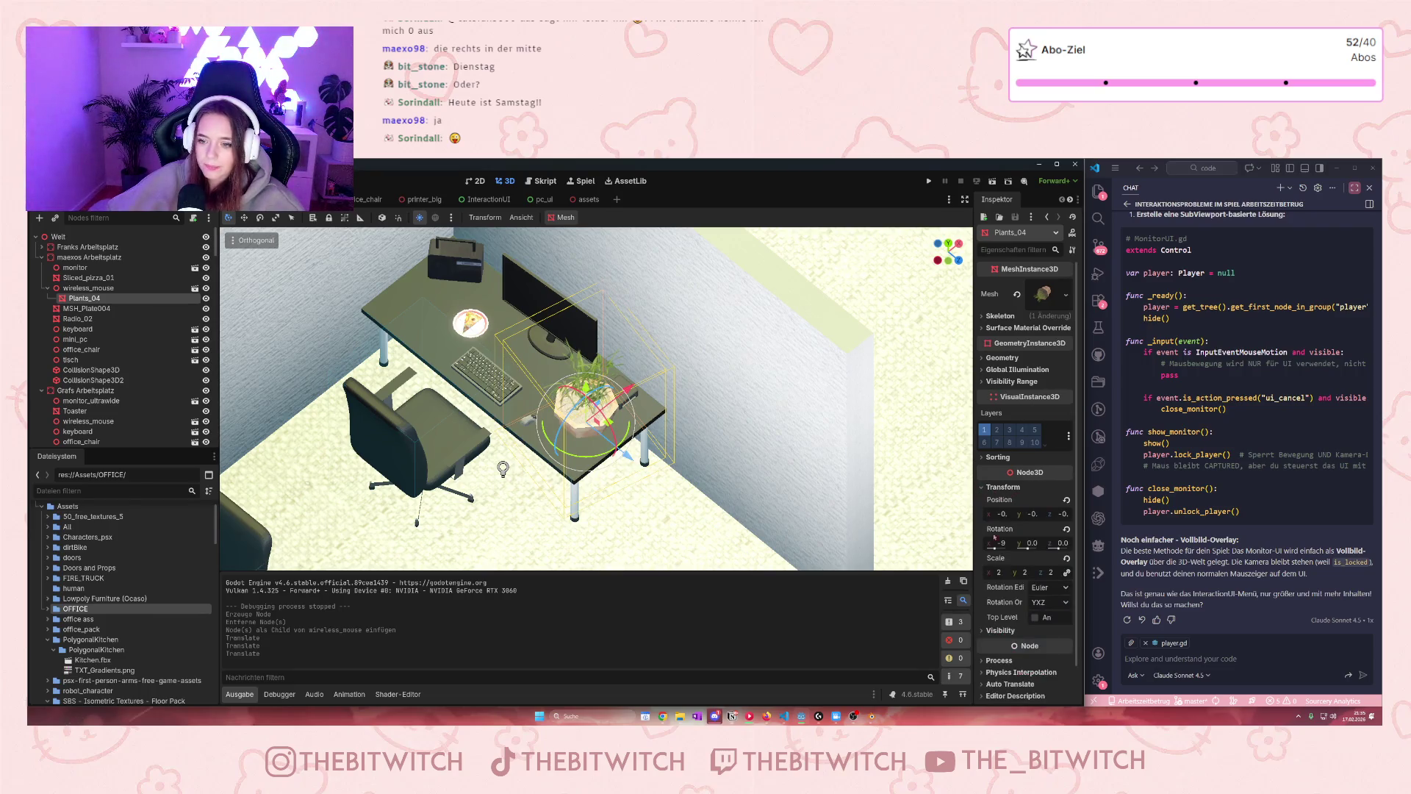
# Set the plant's scale to 1 and rest it on top of the box
pyautogui.click(998, 573)
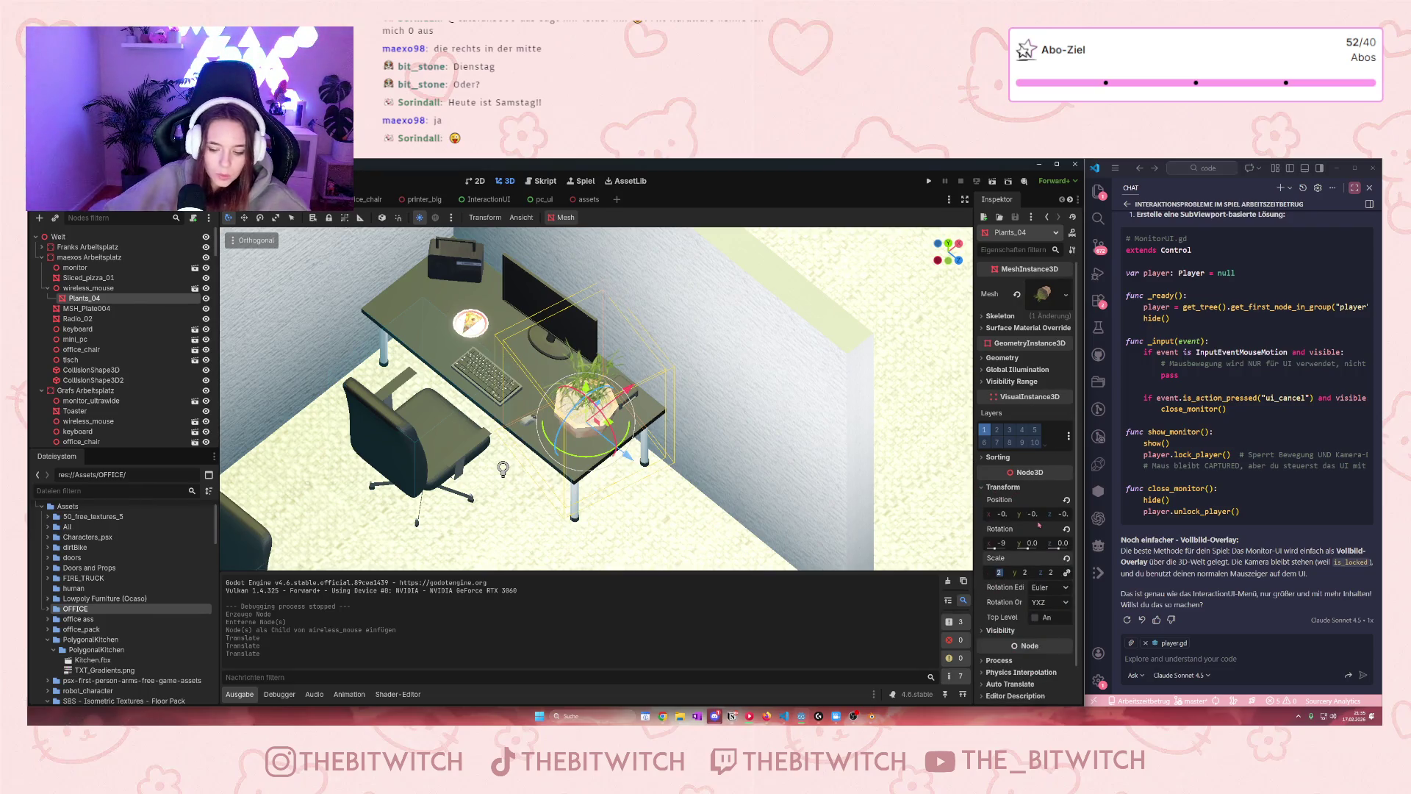
pyautogui.write('1')
pyautogui.press('Return')
pyautogui.moveTo(585, 385); pyautogui.dragTo(585, 377)
pyautogui.press('f')
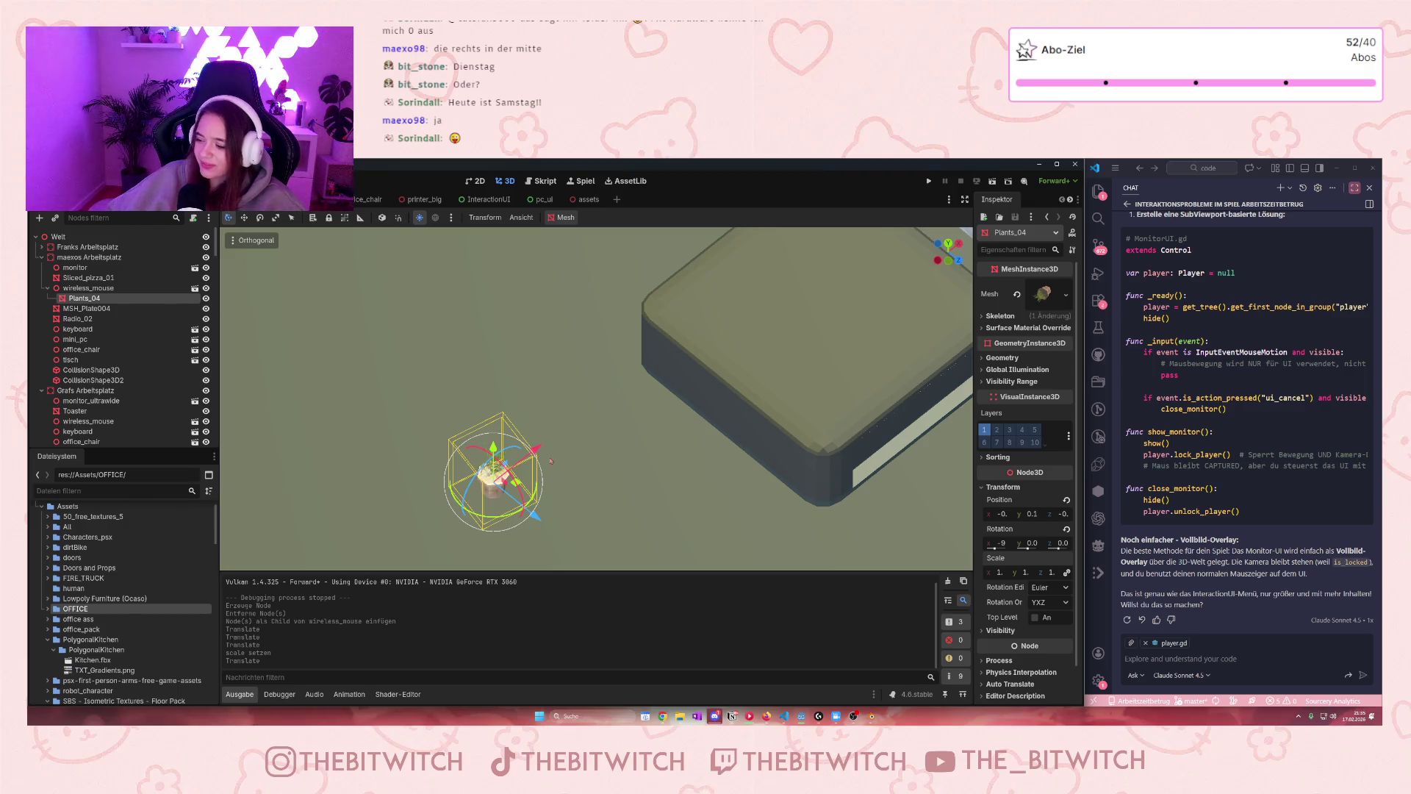
pyautogui.scroll(-5, 585, 391)
pyautogui.moveTo(583, 430); pyautogui.dragTo(696, 344)
pyautogui.scroll(3, 697, 344)
pyautogui.moveTo(701, 287); pyautogui.dragTo(701, 303)
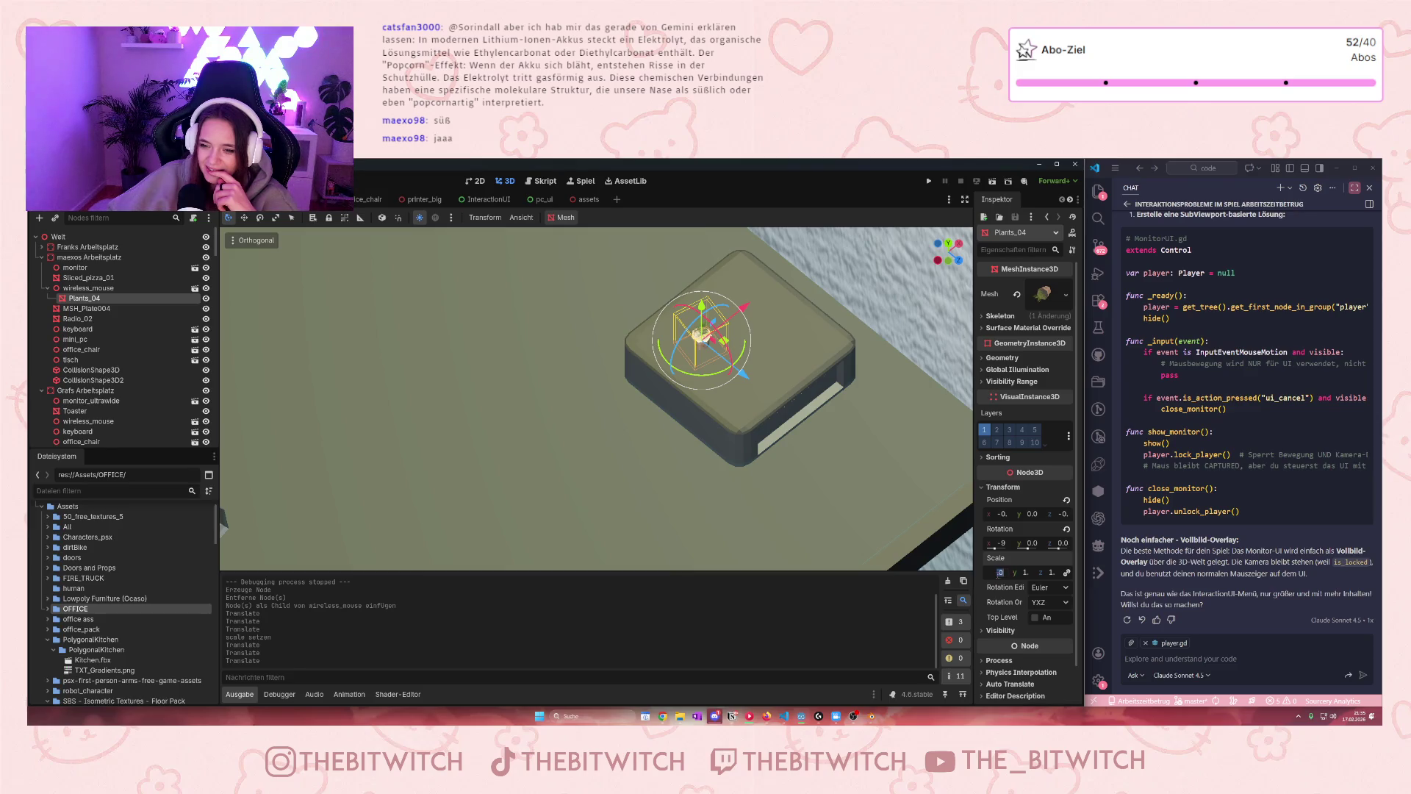
# Enlarge the plant to scale 5 and place it on the desk beside the mini PC
pyautogui.moveTo(999, 572); pyautogui.dragTo(1044, 572)
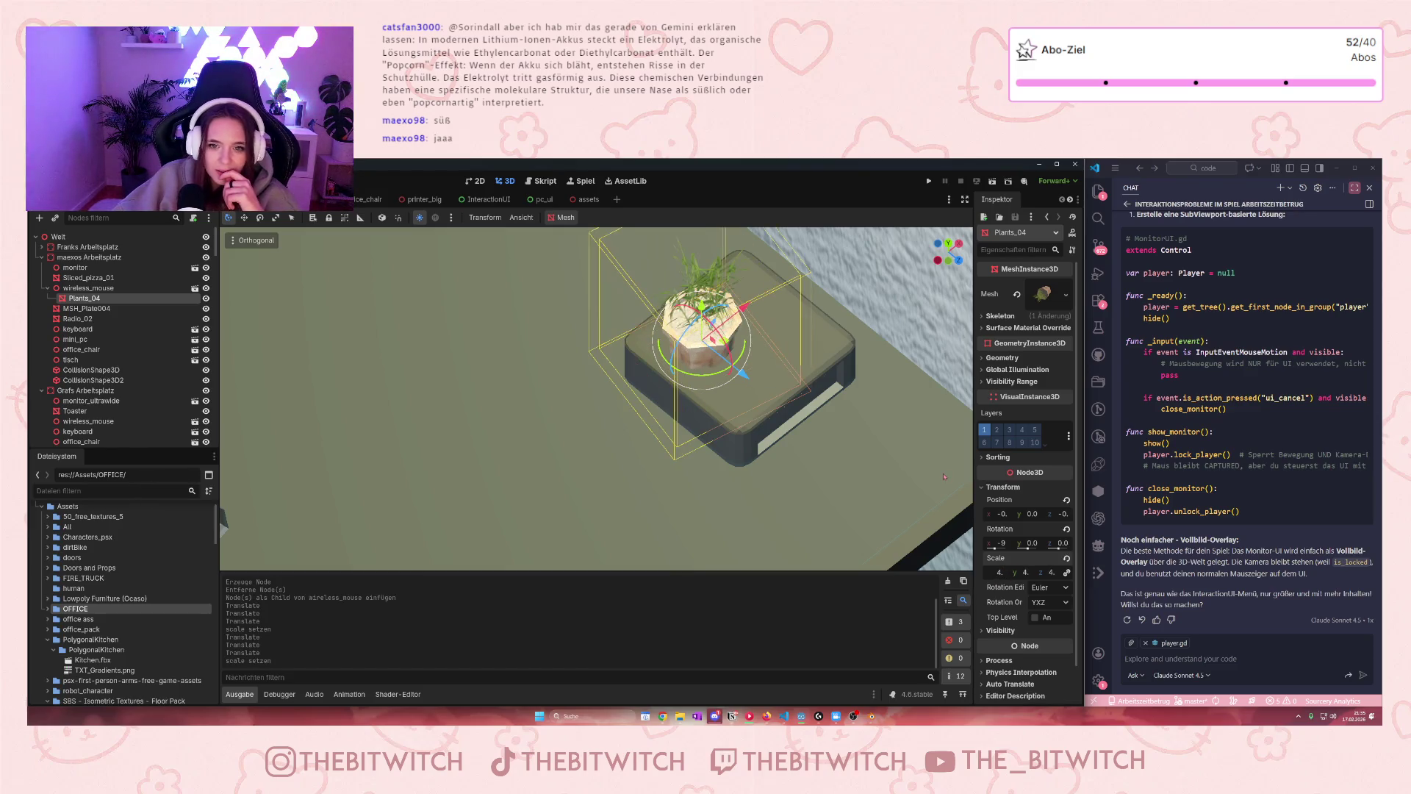
pyautogui.scroll(-3, 780, 330)
pyautogui.moveTo(681, 343); pyautogui.dragTo(605, 377)
pyautogui.scroll(3, 609, 404)
pyautogui.scroll(-3, 616, 429)
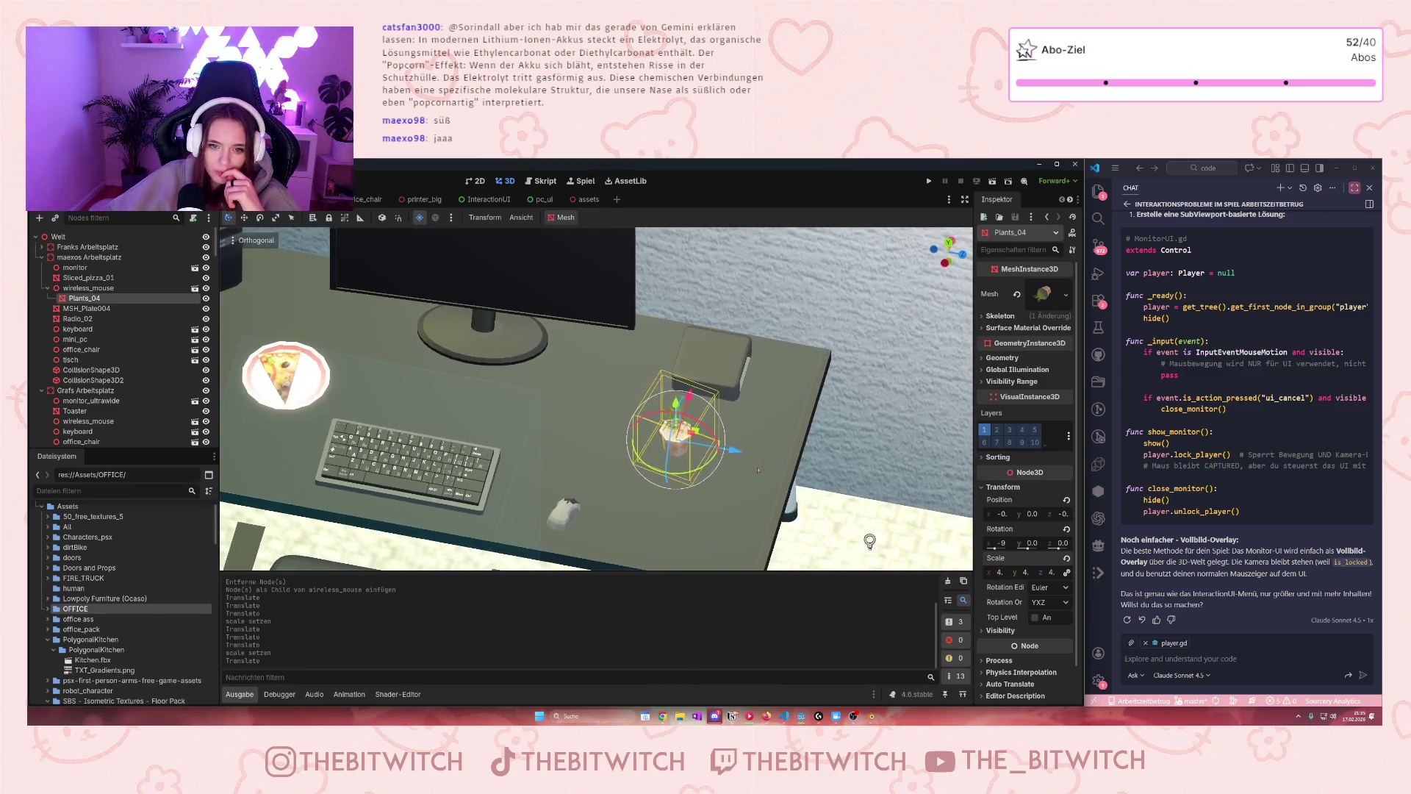
pyautogui.moveTo(584, 429); pyautogui.dragTo(724, 441)
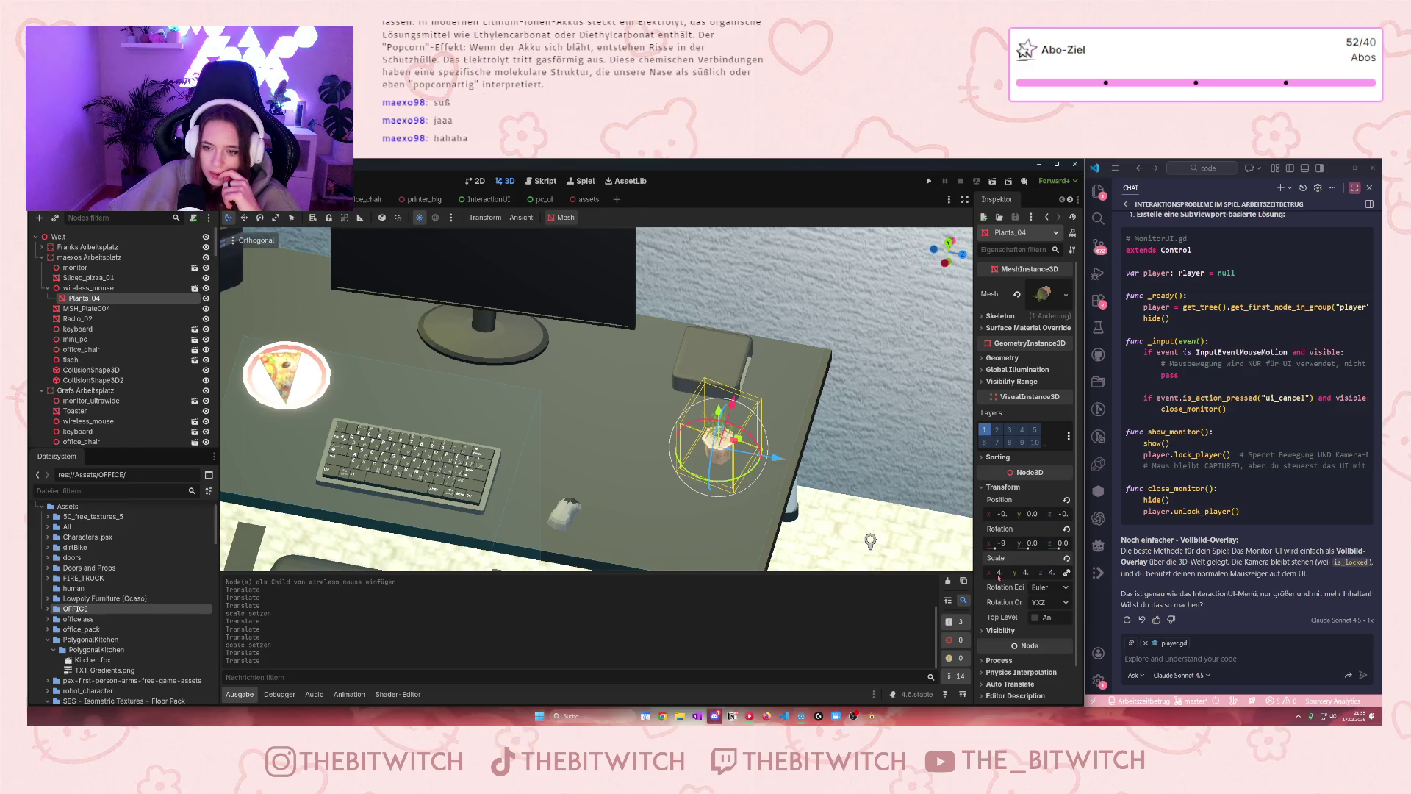
pyautogui.moveTo(998, 576); pyautogui.dragTo(1018, 577)
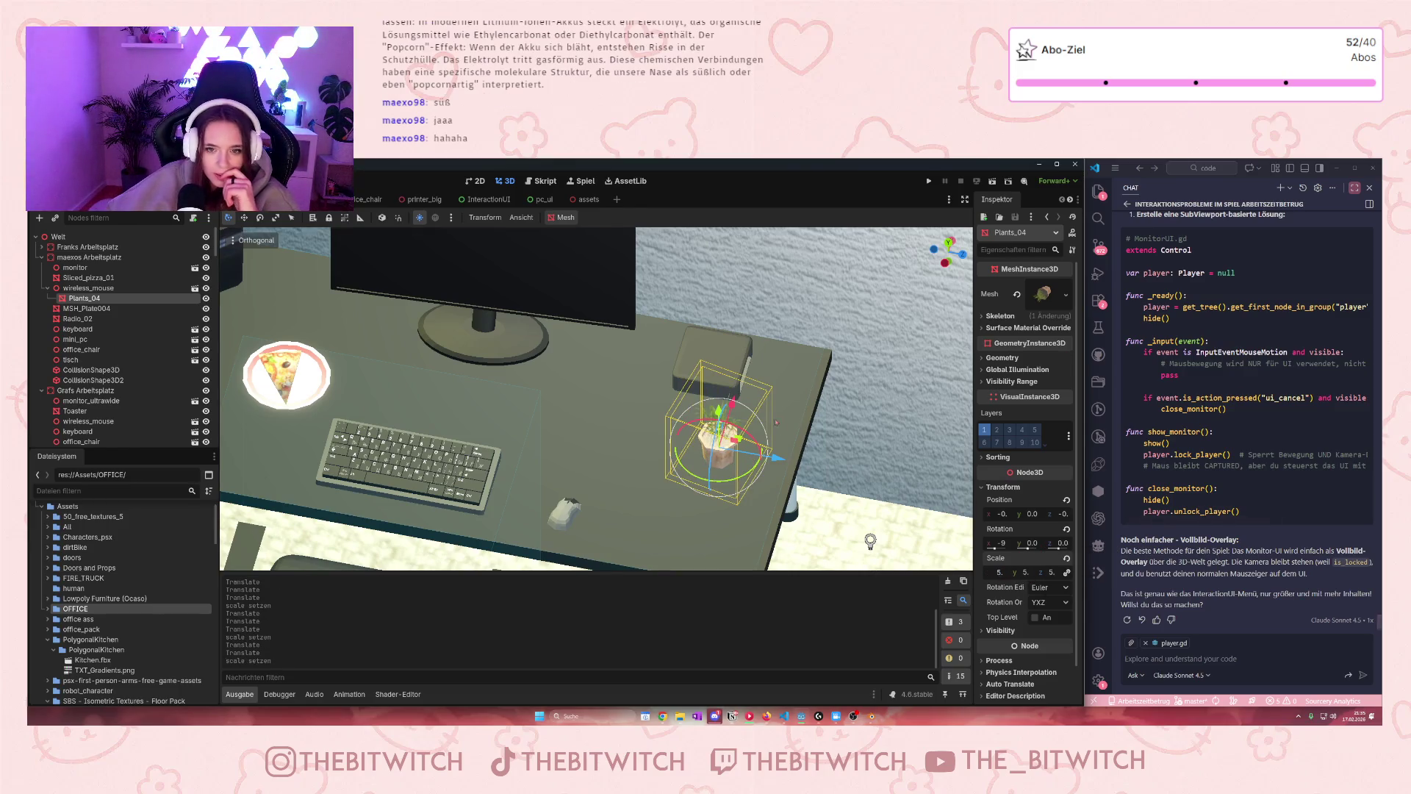
pyautogui.moveTo(778, 456); pyautogui.dragTo(747, 493)
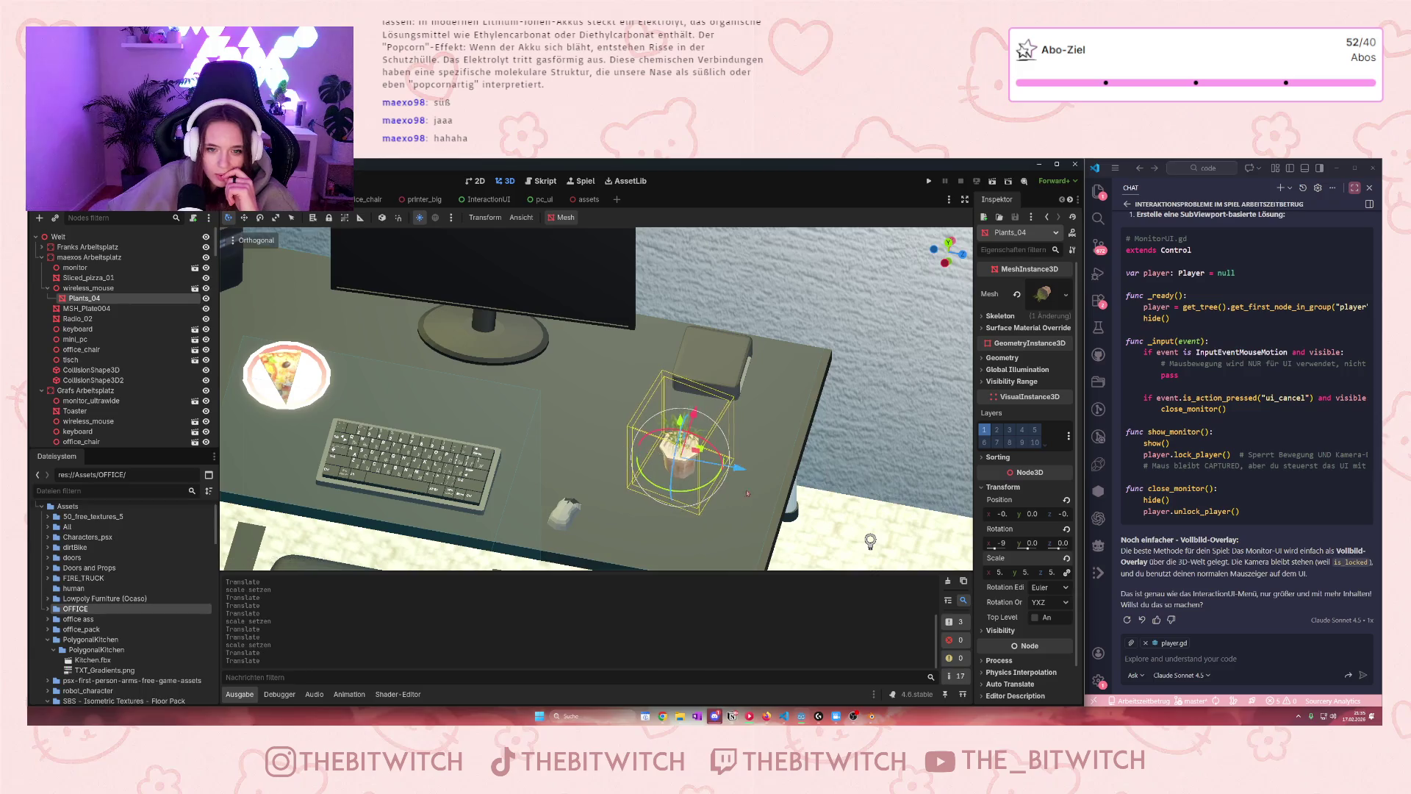